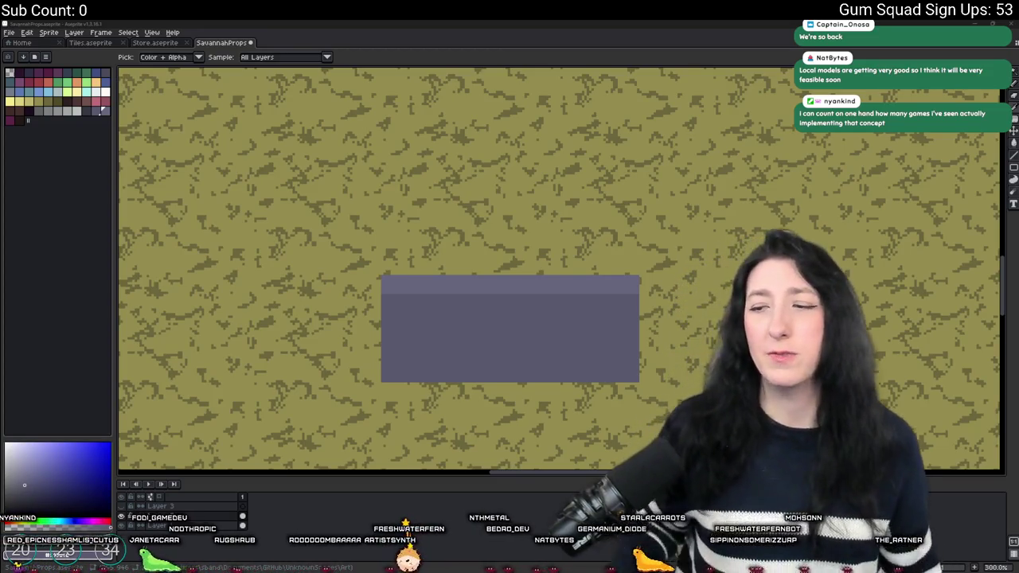
Search the system for GeForce Experience, then return to Aseprite.
key("super")
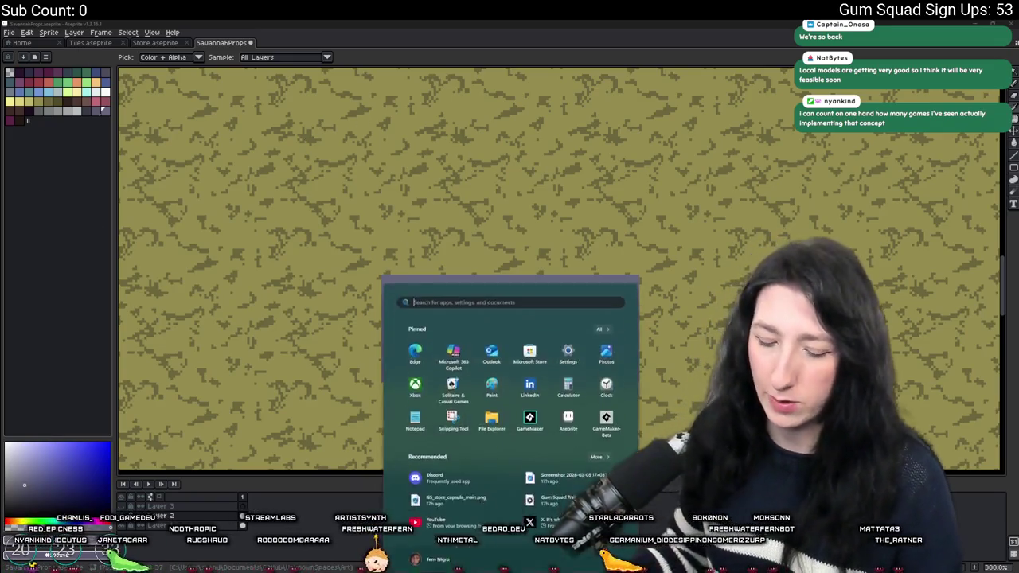
type("geforce exp")
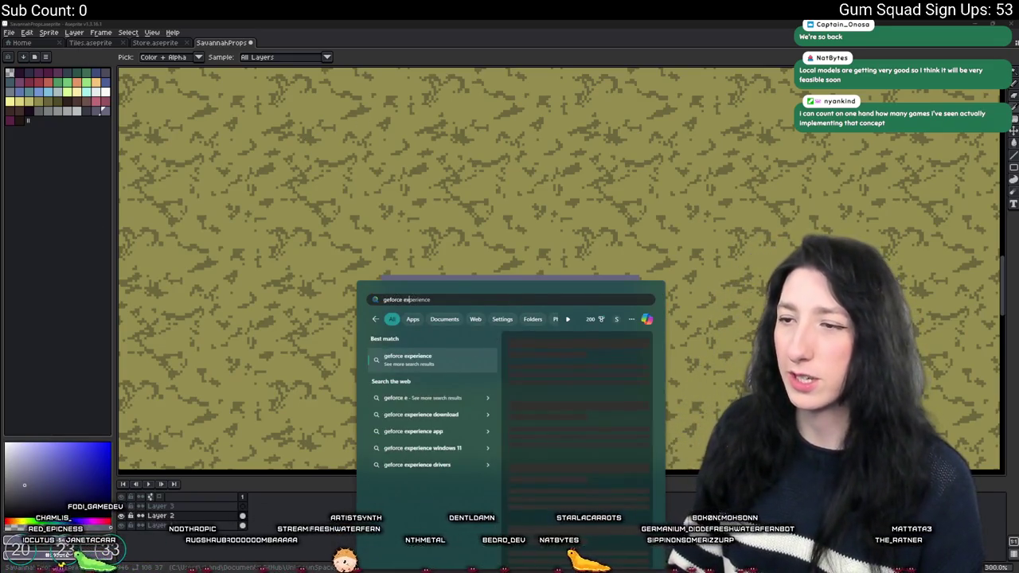
key("Return")
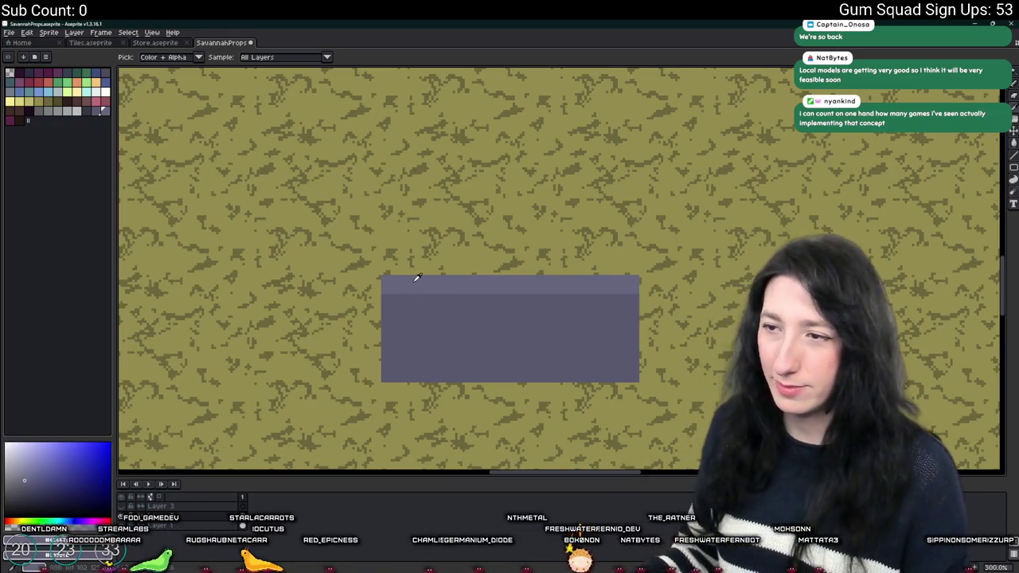
Draw a fence post's edge lines with the Pencil and bucket-fill it solid dark.
scroll(417, 277, "down", 1)
scroll(439, 292, "up", 3)
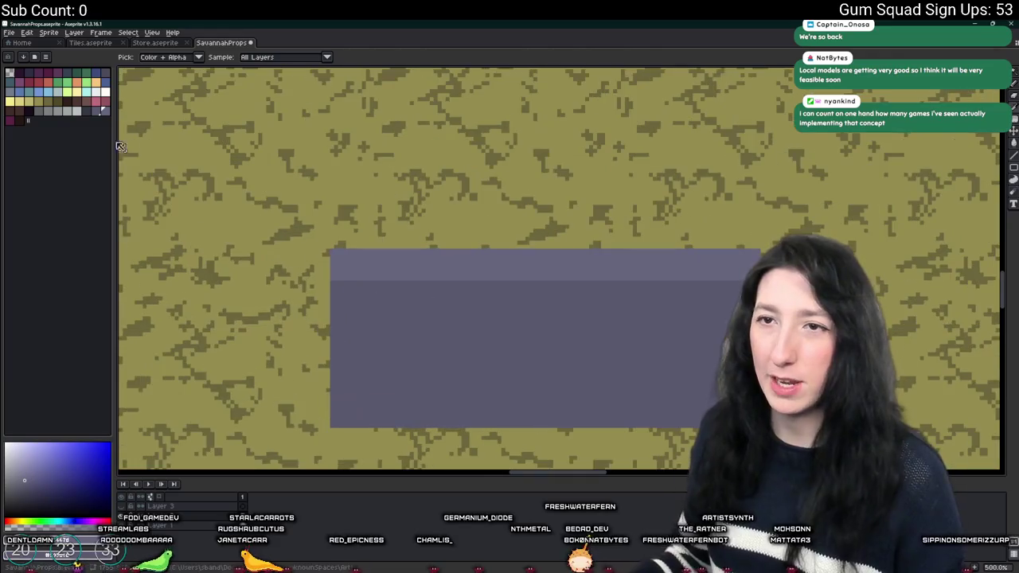
scroll(345, 307, "up", 1)
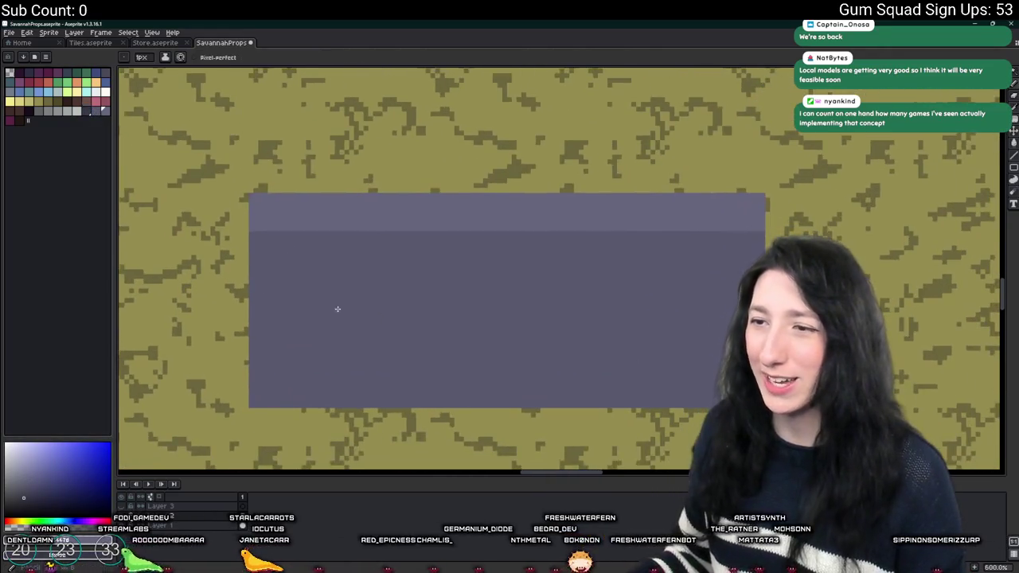
key("b")
scroll(321, 396, "up", 3)
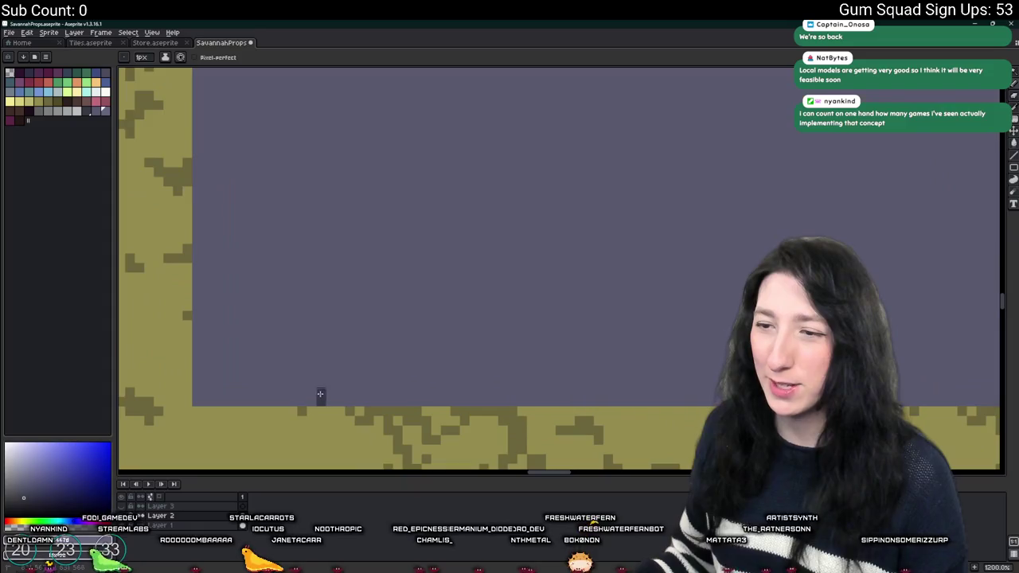
scroll(328, 399, "down", 5)
scroll(321, 399, "up", 2)
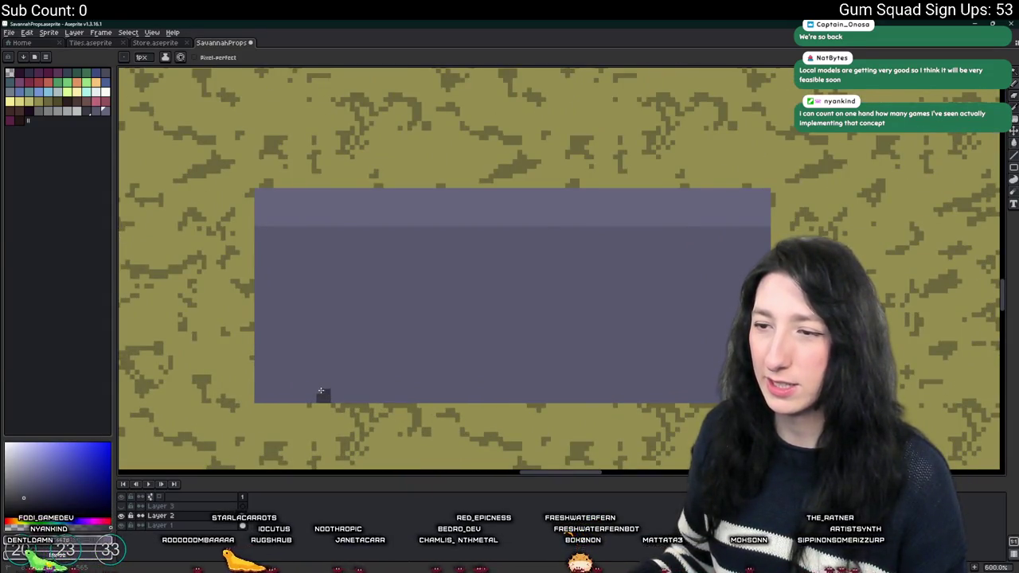
left_click(320, 299, "shift")
mouse_move(327, 311)
left_mouse_down()
mouse_move(327, 385)
mouse_move(314, 316)
left_mouse_up()
key("g")
left_click(322, 350)
Paint light pixels along the top of the post.
scroll(322, 382, "down", 2)
scroll(323, 382, "up", 2)
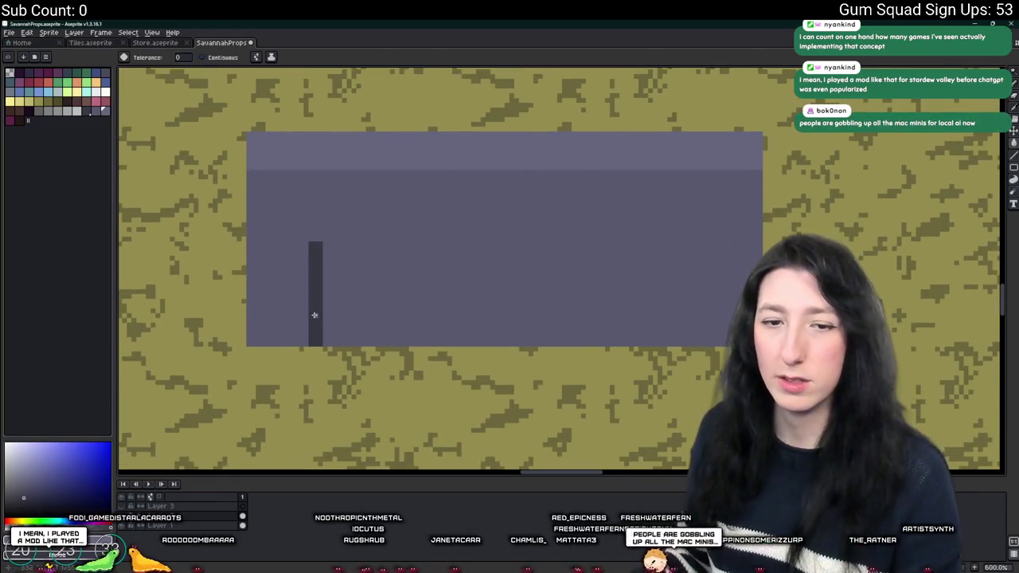
key("b")
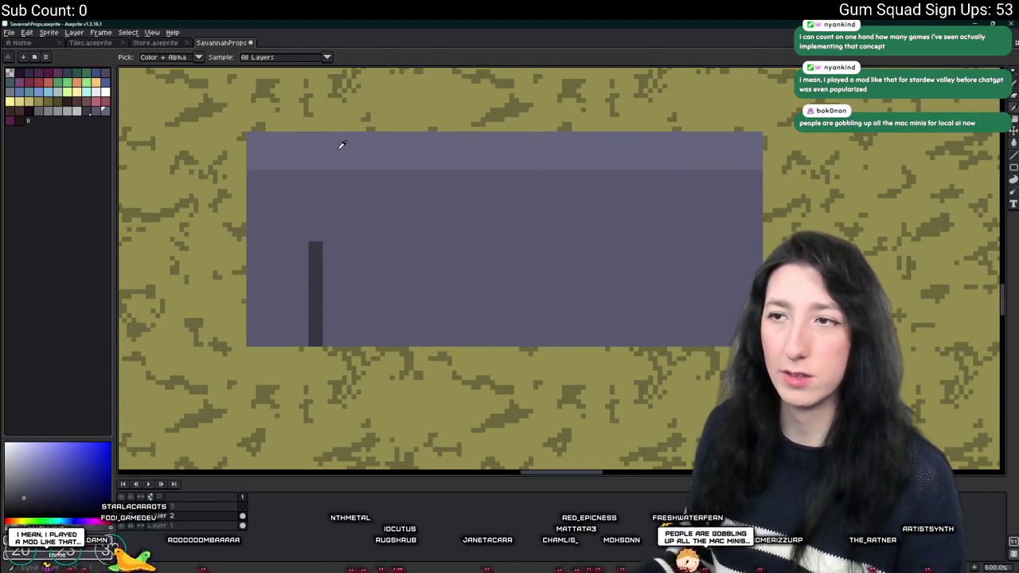
scroll(341, 146, "up", 4)
mouse_move(337, 220)
left_mouse_down()
mouse_move(364, 184)
mouse_move(368, 214)
mouse_move(379, 176)
left_mouse_up()
scroll(378, 177, "down", 4)
scroll(381, 192, "down", 4)
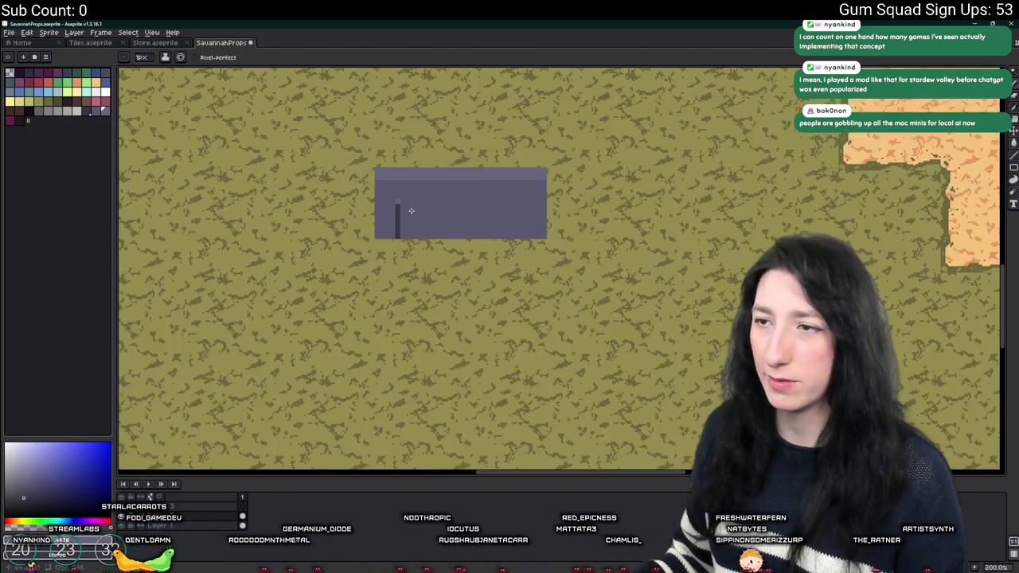
scroll(391, 218, "up", 4)
Pick the rectangle's colour and fill the post, then undo that stray fill.
key("i")
scroll(379, 205, "down", 4)
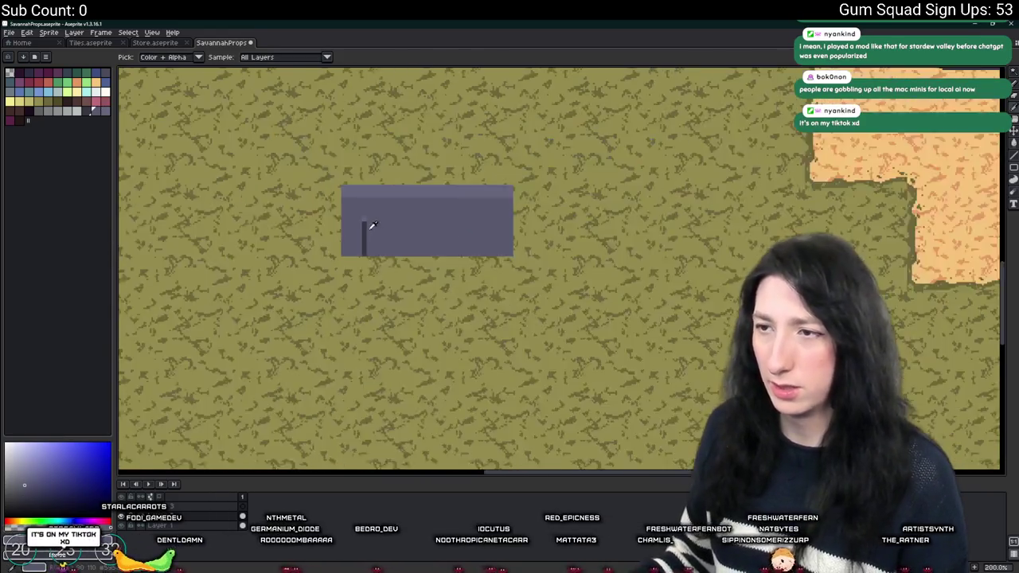
scroll(369, 228, "up", 3)
key("g")
left_click(356, 239)
scroll(361, 232, "down", 4)
key("ctrl+z")
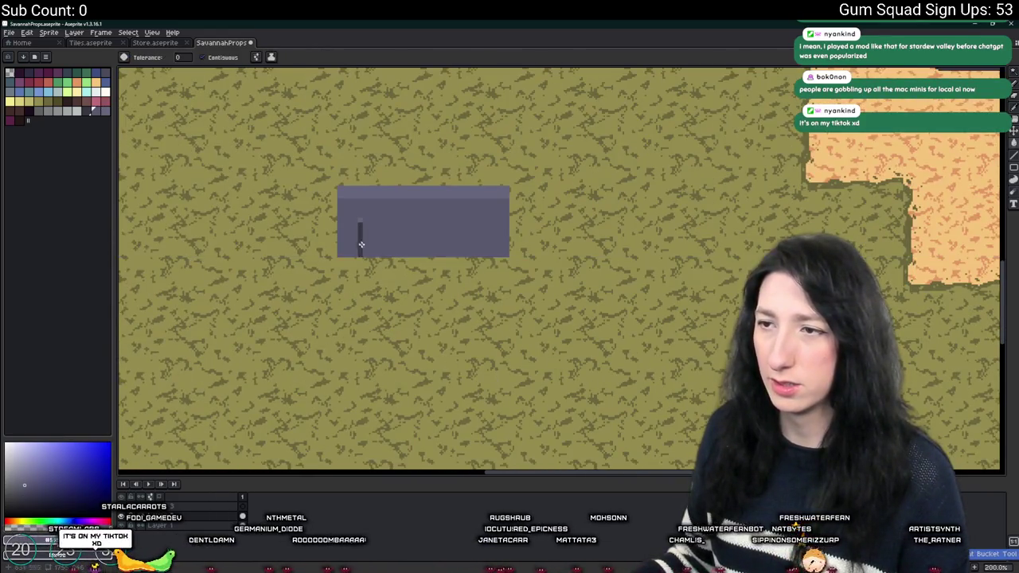
scroll(359, 215, "up", 5)
Touch up the pixels of the post's lighter top cap.
key("b")
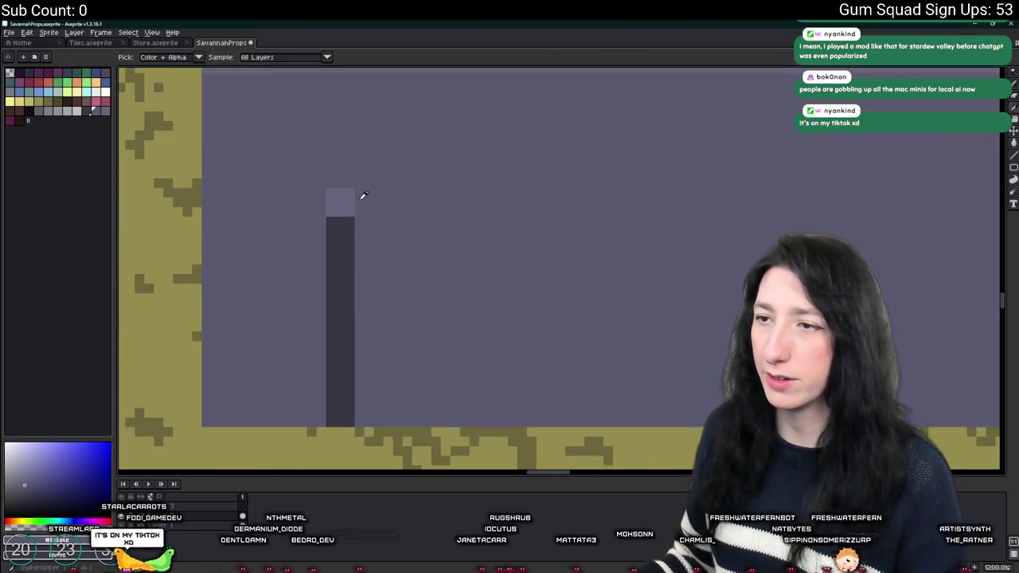
left_click_drag(355, 196, 328, 197)
left_click(350, 193)
left_click(334, 202)
scroll(329, 239, "down", 3)
scroll(329, 238, "down", 2)
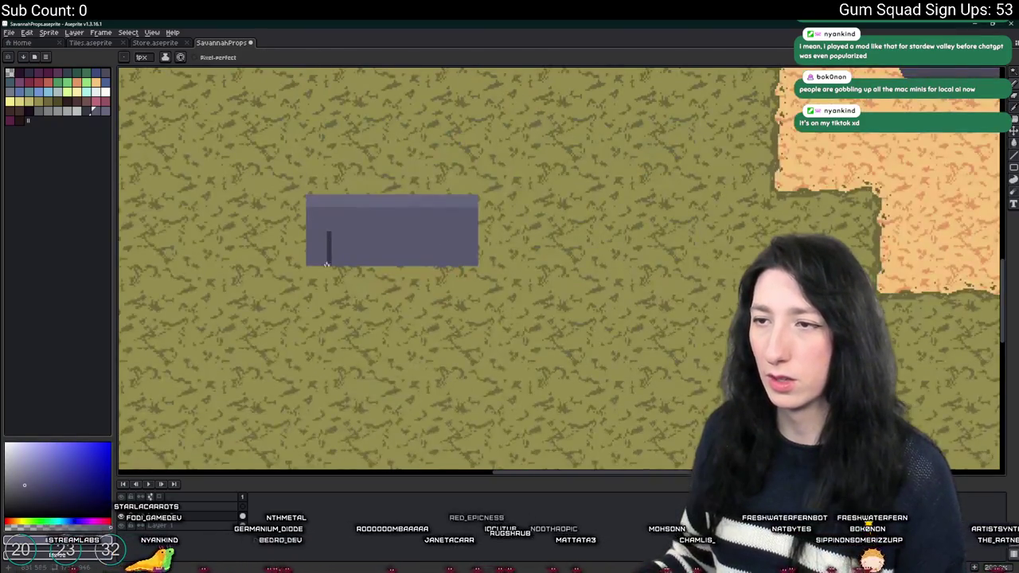
key("m")
scroll(333, 231, "up", 4)
Copy the selected post and paste four copies spaced evenly to the right.
left_click_drag(338, 208, 367, 426)
scroll(331, 388, "down", 1)
left_click_drag(331, 389, 297, 377)
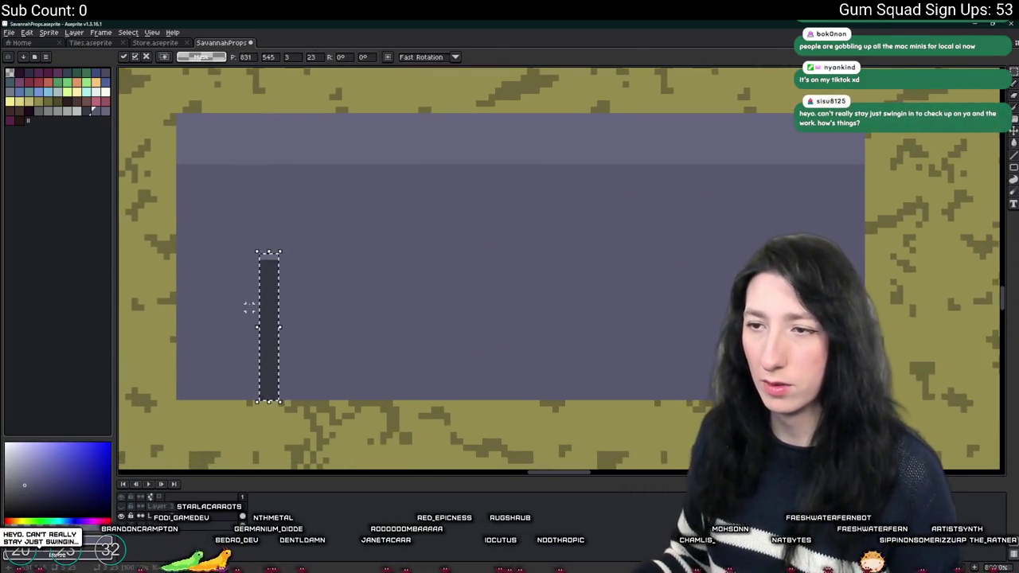
key("ctrl+v")
key("Return")
key("ctrl+v")
key("Return")
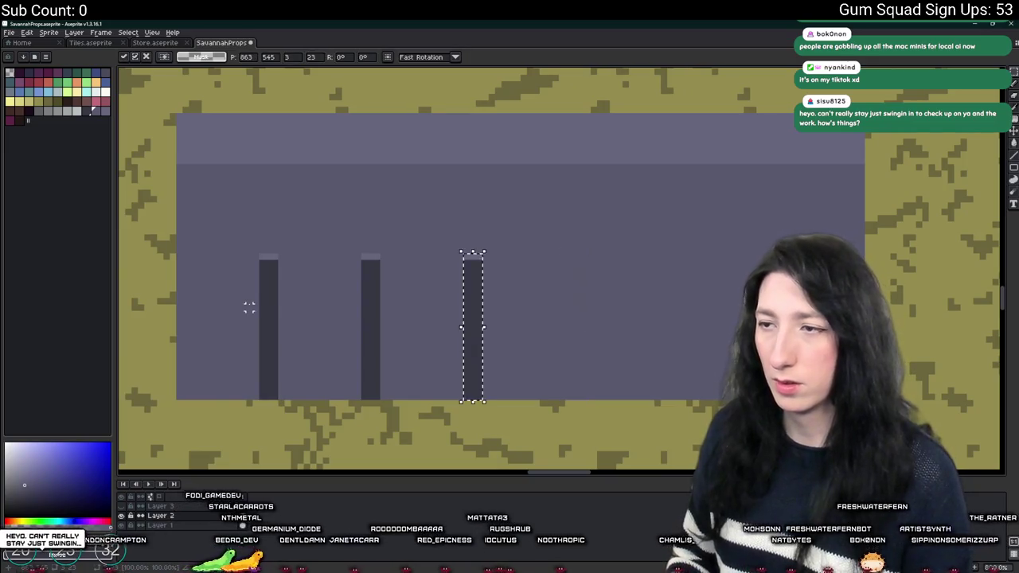
key("ctrl+v")
key("Return")
key("ctrl+v")
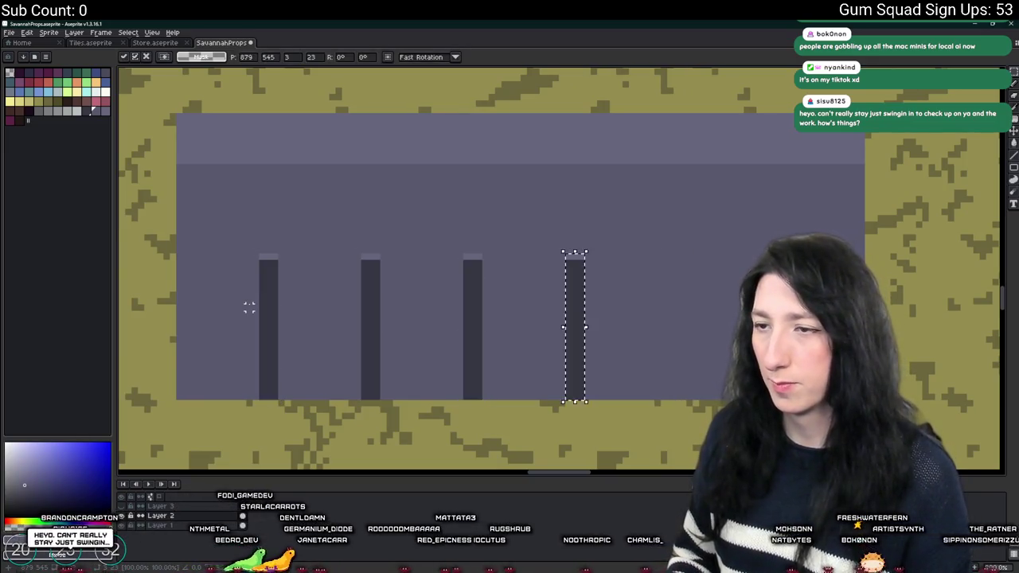
key("Return")
key("ctrl+v")
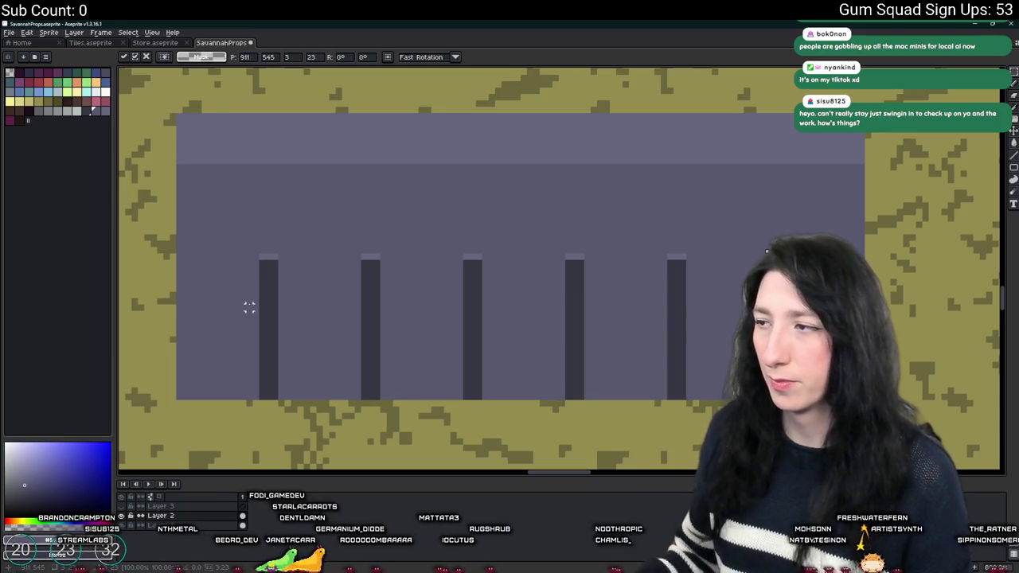
left_click_drag(254, 273, 166, 403)
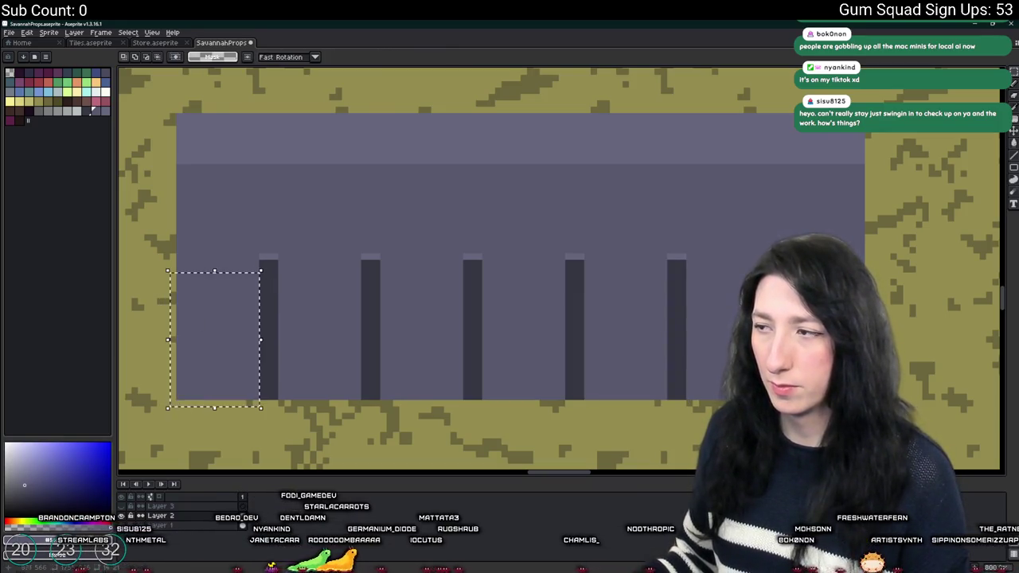
key("ctrl+d")
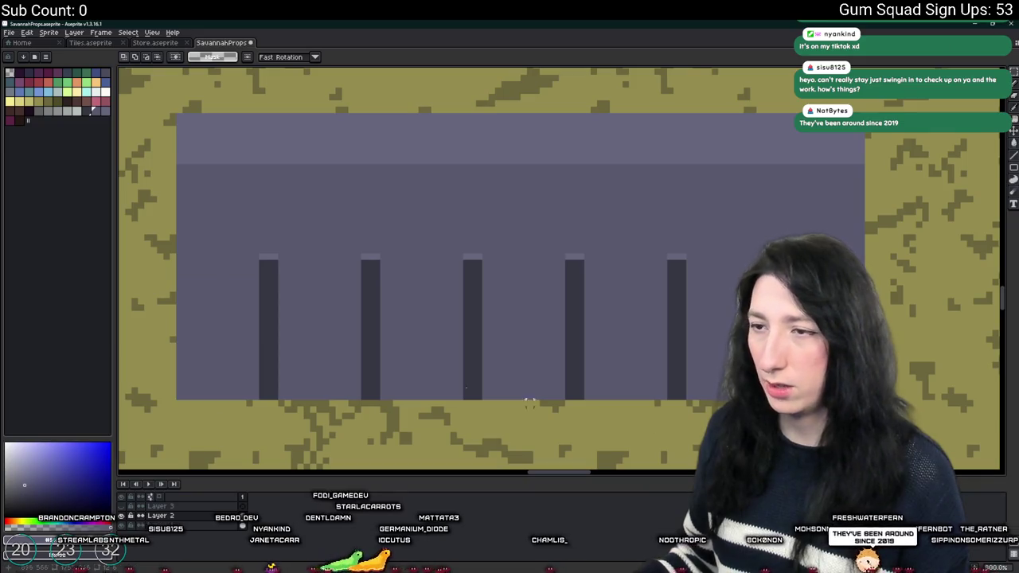
Select a small area at the block's lower left and reframe the fence block.
left_click_drag(260, 349, 177, 381)
left_click_drag(185, 462, 184, 116)
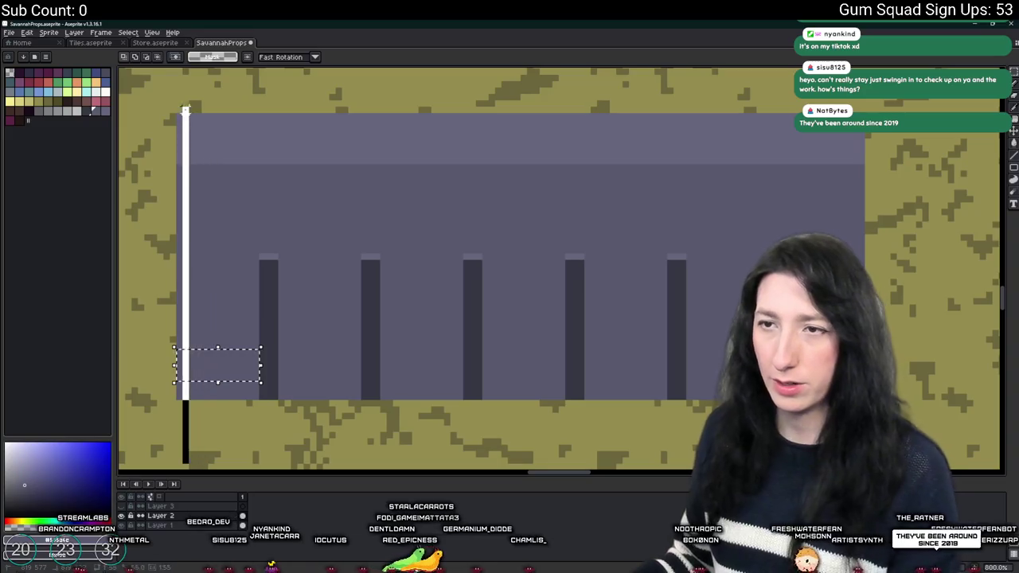
left_click_drag(169, 83, 168, 406)
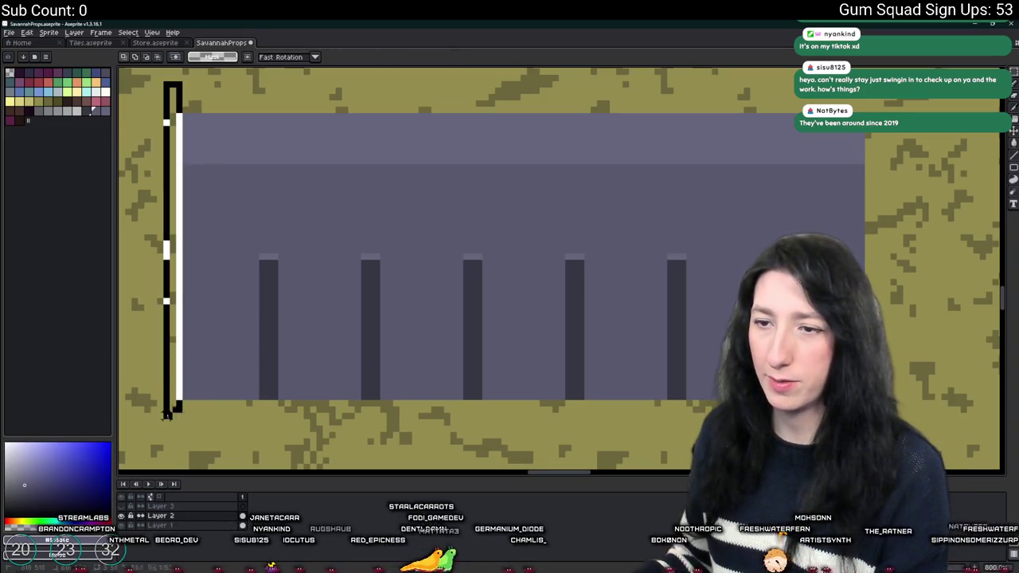
scroll(170, 422, "down", 6)
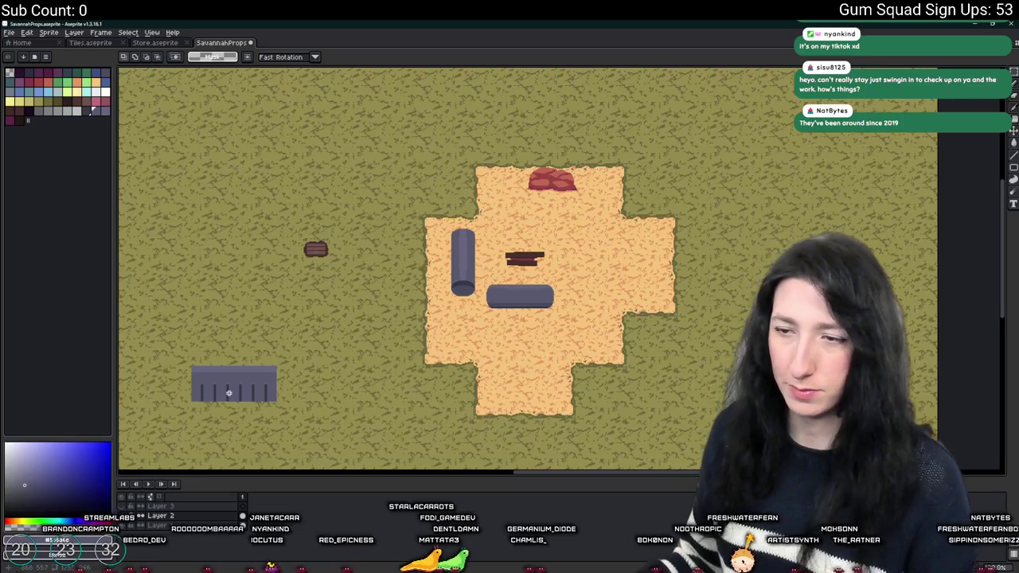
left_click_drag(228, 392, 363, 363)
scroll(343, 380, "up", 1)
scroll(336, 319, "up", 3)
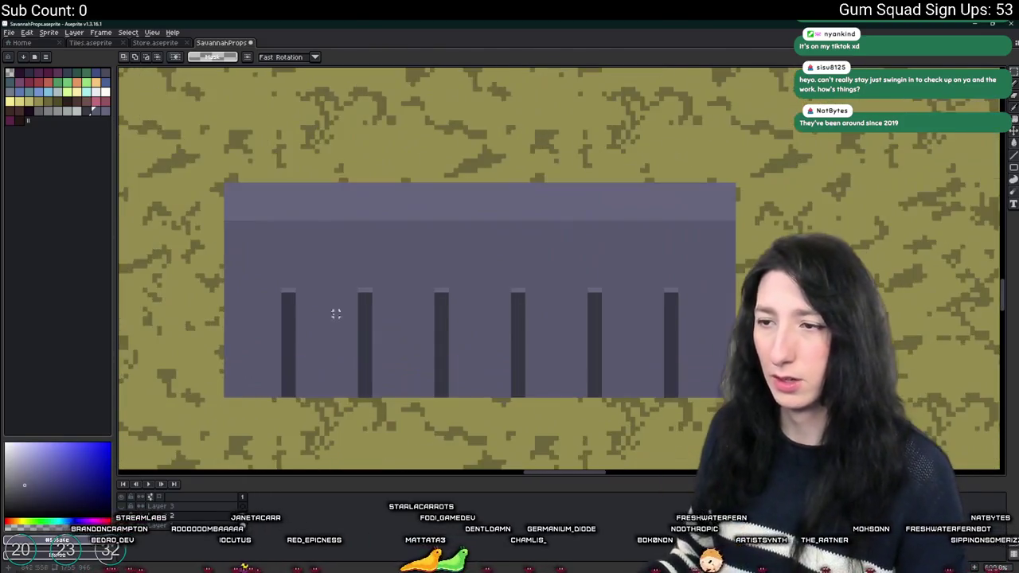
scroll(310, 296, "up", 2)
Pencil a thin light horizontal rail across all the posts.
key("b")
left_click_drag(251, 303, 514, 303)
scroll(505, 301, "down", 4)
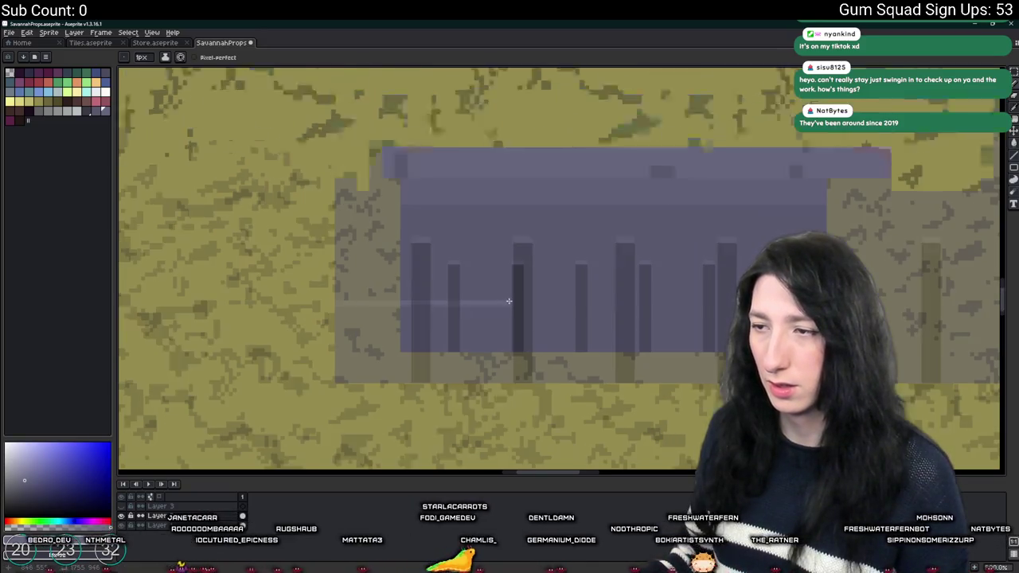
scroll(406, 299, "up", 2)
scroll(406, 299, "up", 2)
left_click_drag(425, 302, 526, 304)
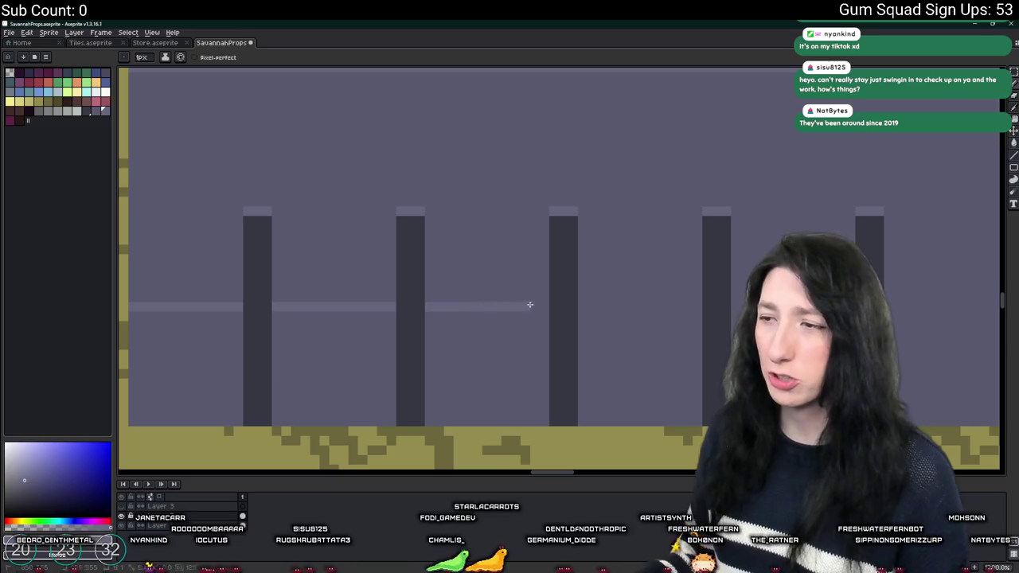
left_click_drag(589, 310, 499, 307)
key("ctrl+z")
left_click_drag(343, 303, 593, 302)
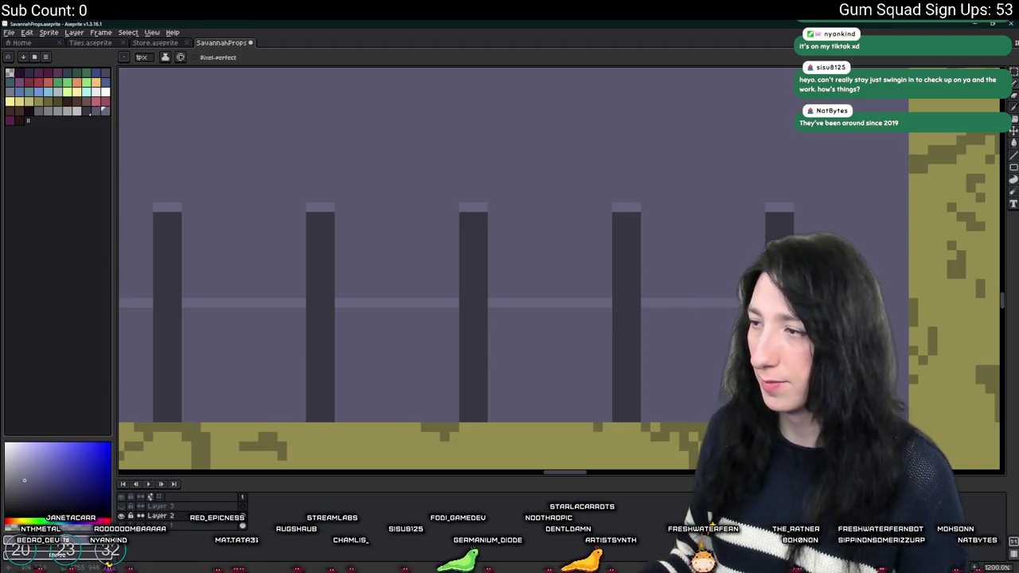
scroll(902, 305, "down", 7)
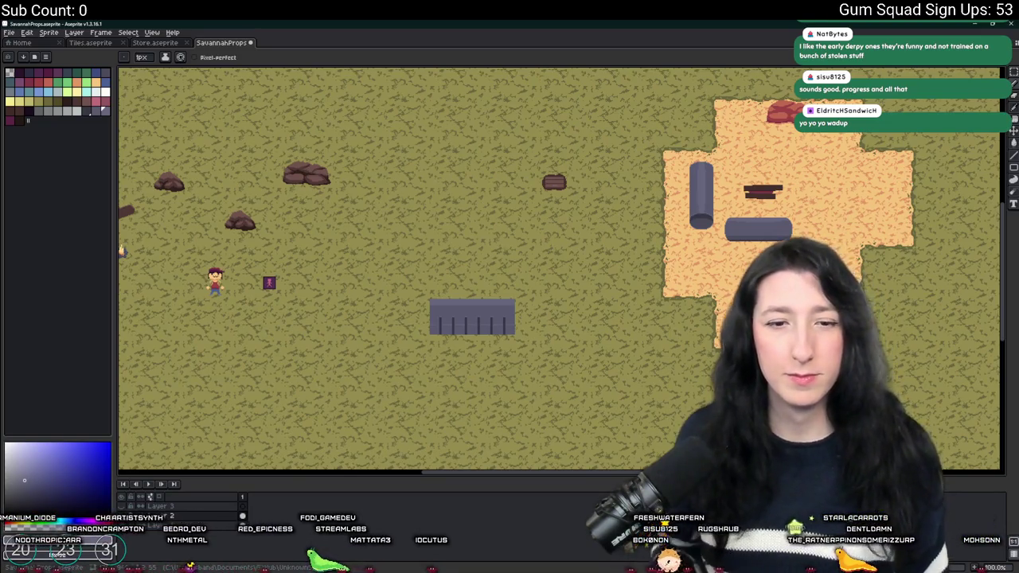
Try selecting and moving the fence beside the player, then undo the move.
scroll(461, 188, "down", 1)
scroll(449, 201, "up", 2)
left_click_drag(449, 201, 278, 136)
scroll(294, 315, "up", 2)
scroll(295, 315, "up", 3)
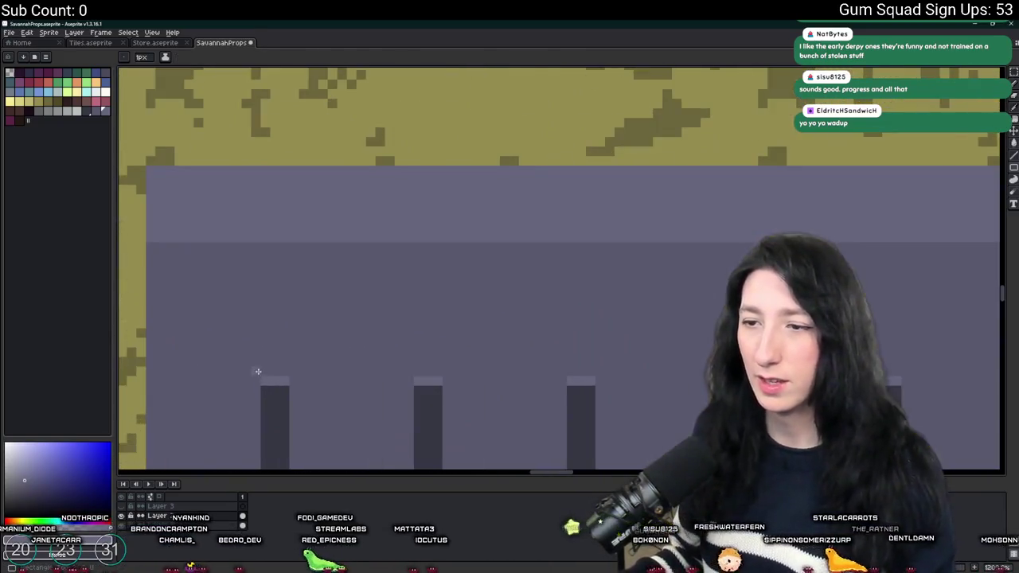
key("m")
scroll(282, 289, "down", 2)
scroll(264, 269, "down", 2)
scroll(264, 269, "down", 2)
mouse_move(263, 269)
left_mouse_down()
mouse_move(422, 278)
mouse_move(466, 263)
mouse_move(672, 361)
left_mouse_up()
mouse_move(598, 311)
left_mouse_down()
mouse_move(359, 278)
mouse_move(419, 277)
mouse_move(409, 279)
left_mouse_up()
key("ctrl+z")
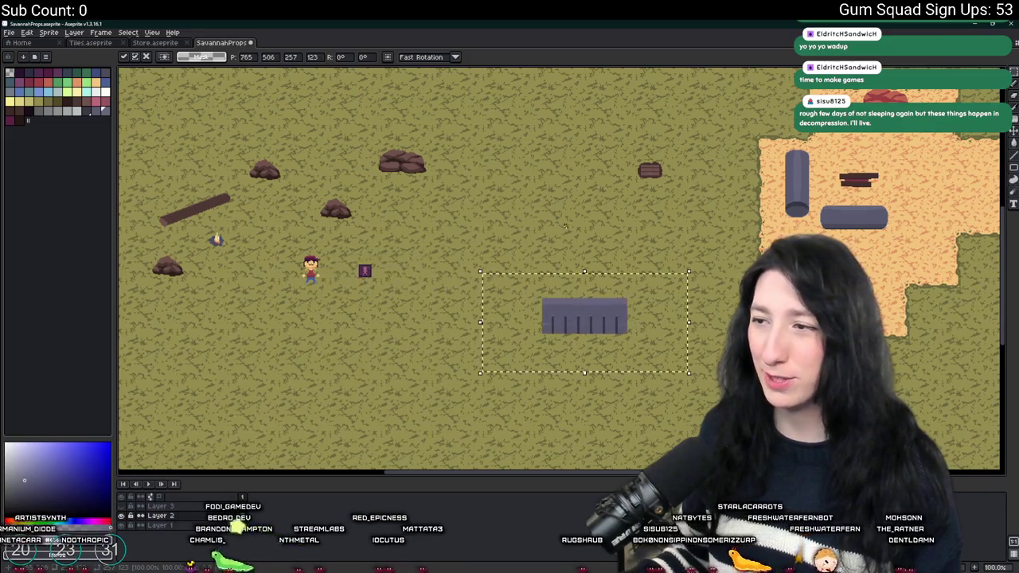
Select the whole fence block, drag it onto the grass near the player, and drop it.
scroll(557, 280, "up", 2)
mouse_move(481, 289)
left_mouse_down()
mouse_move(682, 344)
mouse_move(717, 369)
left_mouse_up()
key("ctrl+d")
scroll(557, 318, "down", 1)
mouse_move(489, 216)
left_mouse_down()
mouse_move(550, 334)
mouse_move(828, 436)
left_mouse_up()
scroll(550, 334, "down", 1)
mouse_move(788, 410)
left_mouse_down()
mouse_move(289, 343)
mouse_move(366, 298)
mouse_move(371, 319)
left_mouse_up()
key("Return")
Reselect the fence block in its new spot and inspect it.
scroll(597, 353, "down", 2)
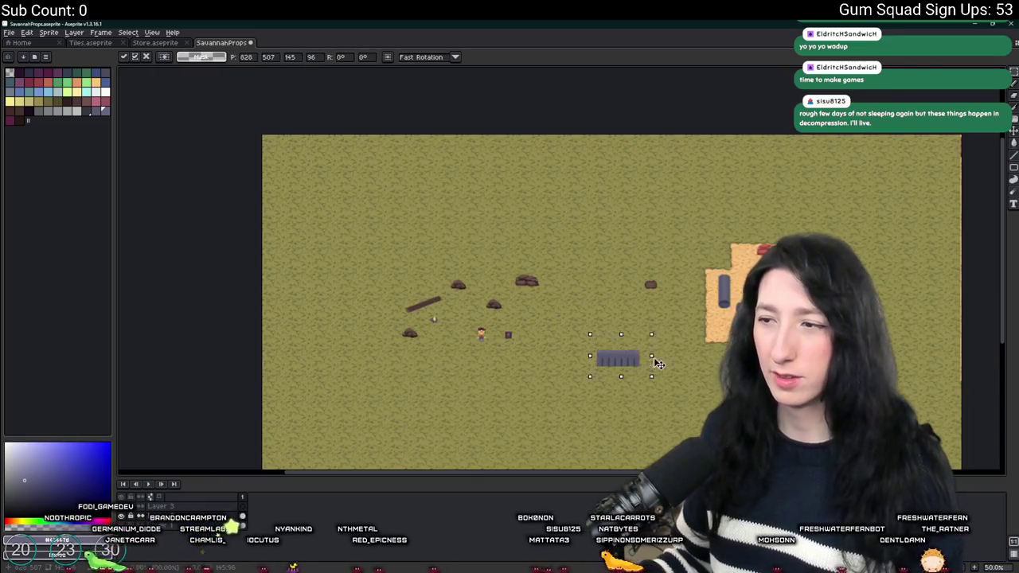
scroll(597, 350, "up", 3)
scroll(491, 369, "down", 1)
scroll(492, 370, "up", 2)
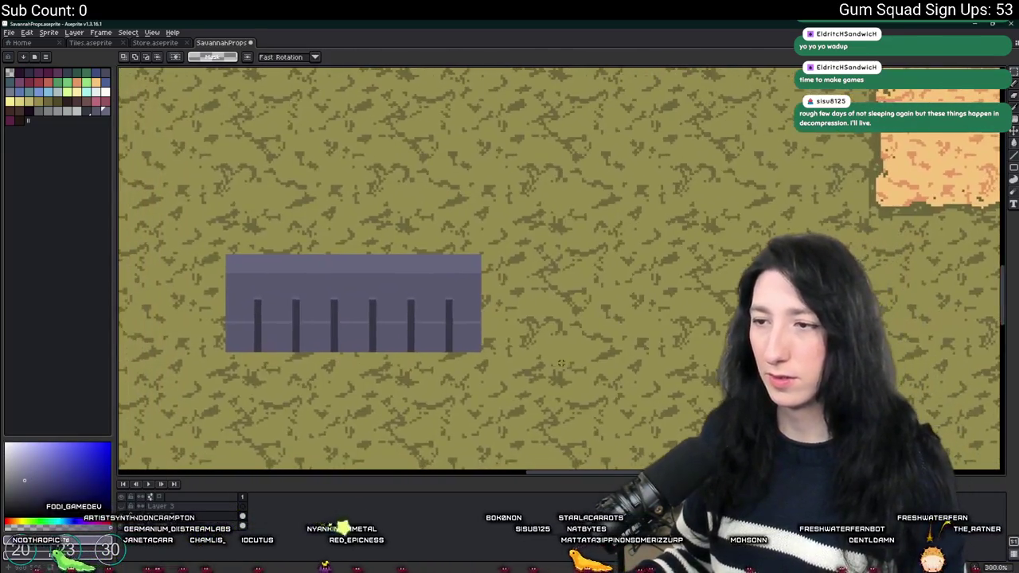
left_click_drag(202, 245, 558, 372)
left_click_drag(212, 197, 302, 205)
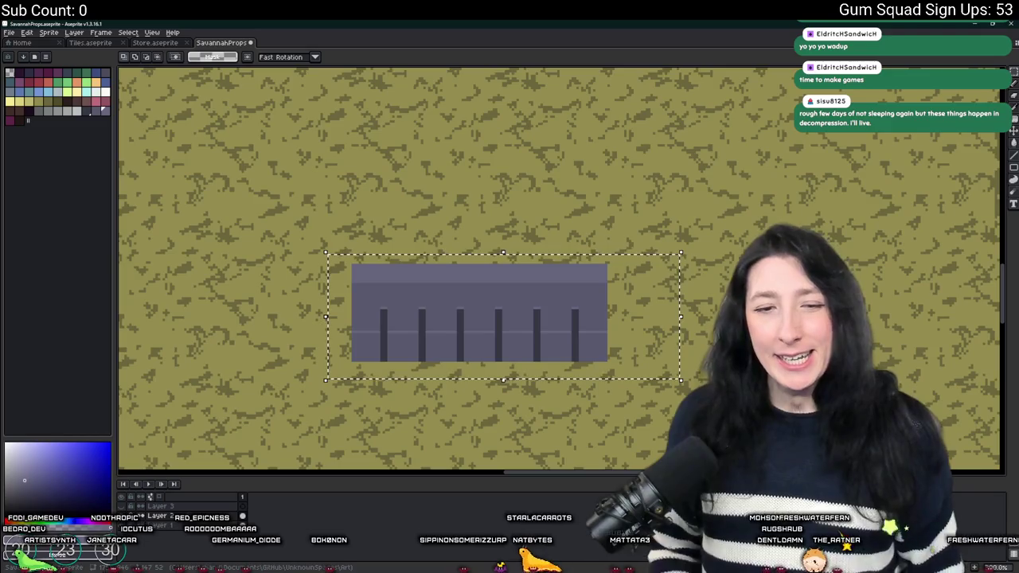
Copy the fence block to its right and rotate the copy upright as a vertical section.
left_click(557, 350)
scroll(557, 350, "down", 3)
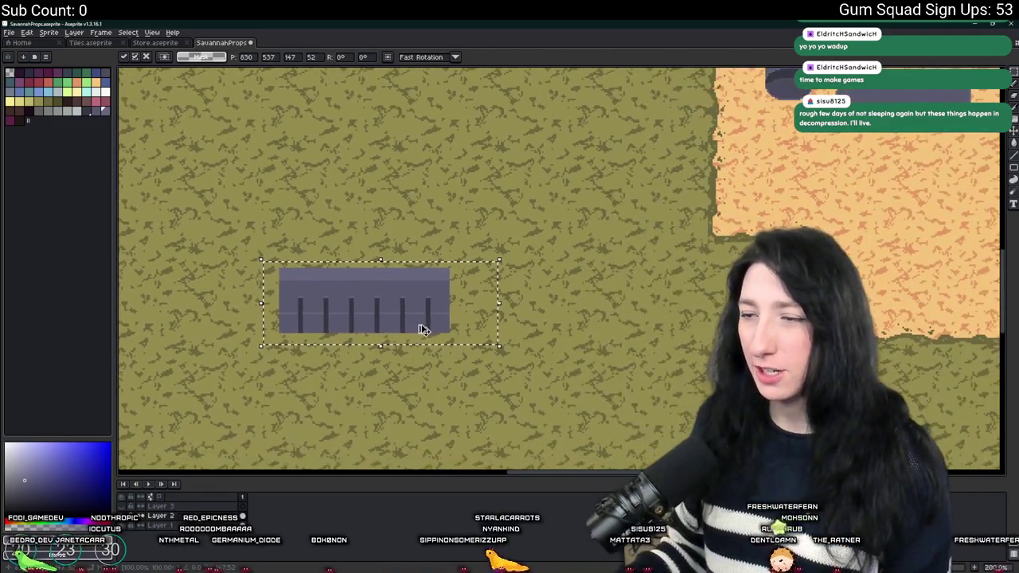
left_click_drag(424, 318, 598, 328)
left_click_drag(682, 263, 613, 390)
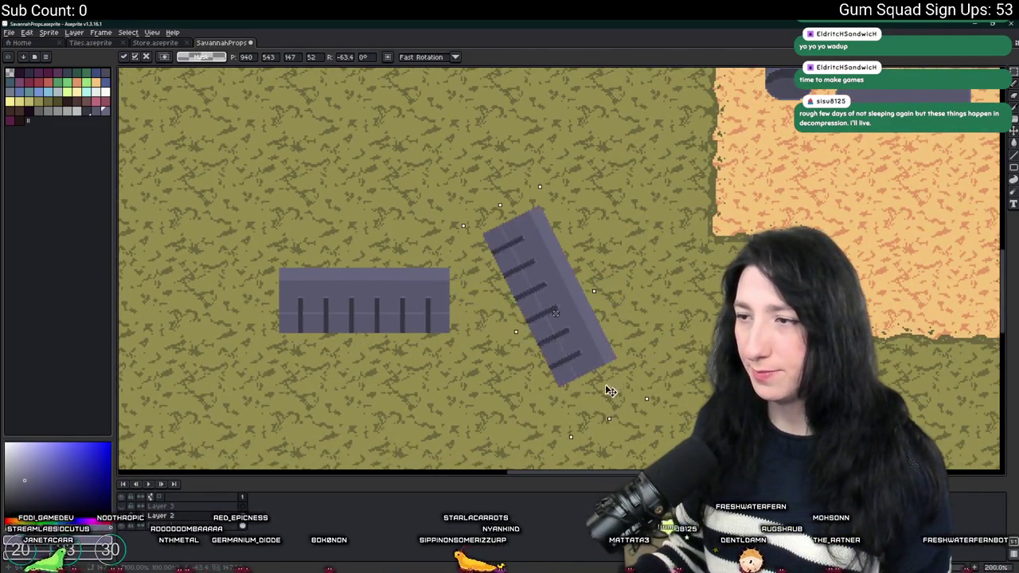
mouse_move(555, 313)
left_mouse_down()
mouse_move(401, 289)
mouse_move(421, 284)
left_mouse_up()
key("Return")
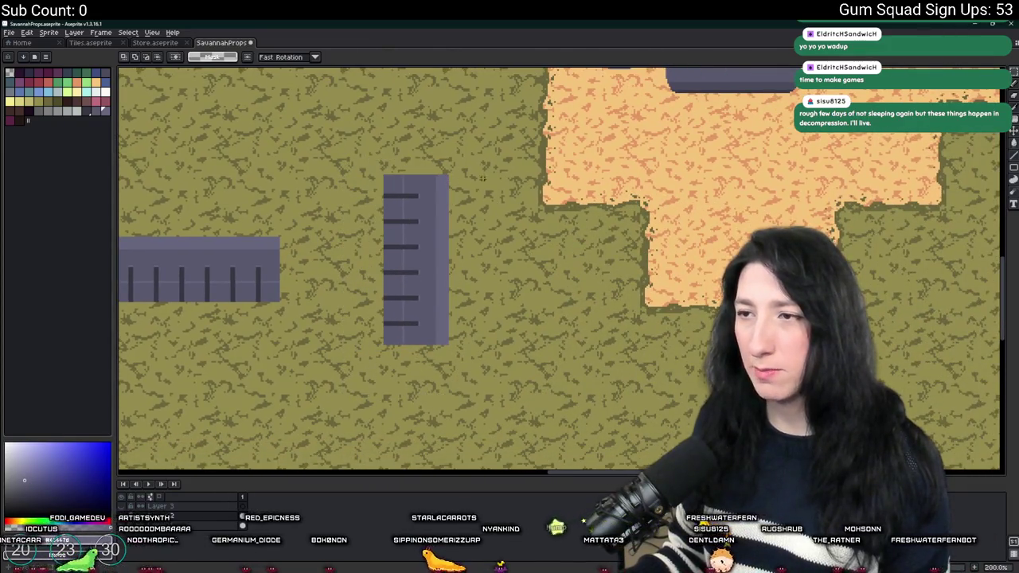
Shift the vertical block's light strip six pixels left and drop it in place.
left_click_drag(439, 371, 435, 369)
key("Left")
key("Left")
key("Left")
key("Right")
key("Right")
scroll(435, 342, "up", 3)
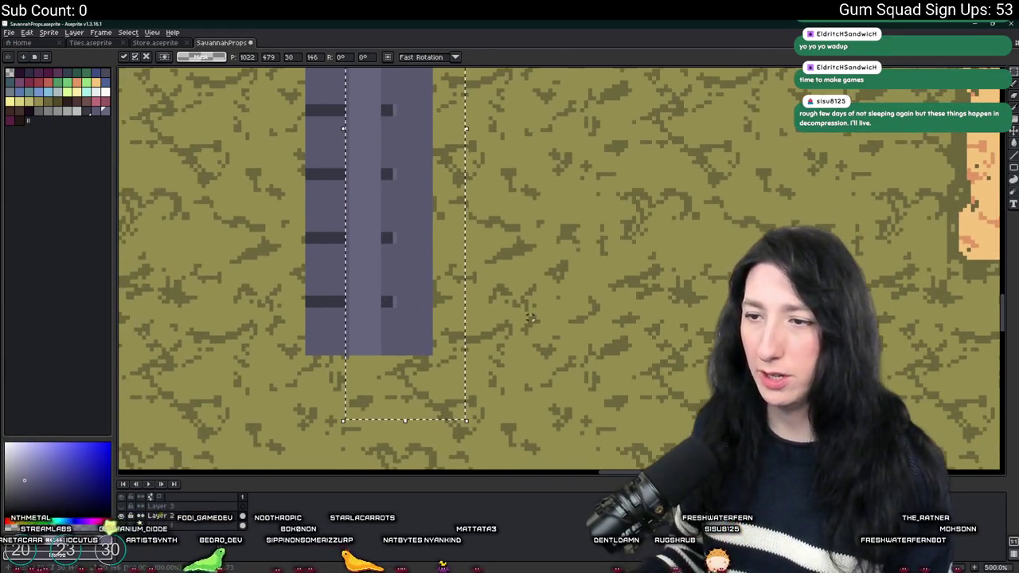
key("Return")
Try deleting the vertical block's right and left strips, undoing both deletions.
scroll(446, 337, "down", 2)
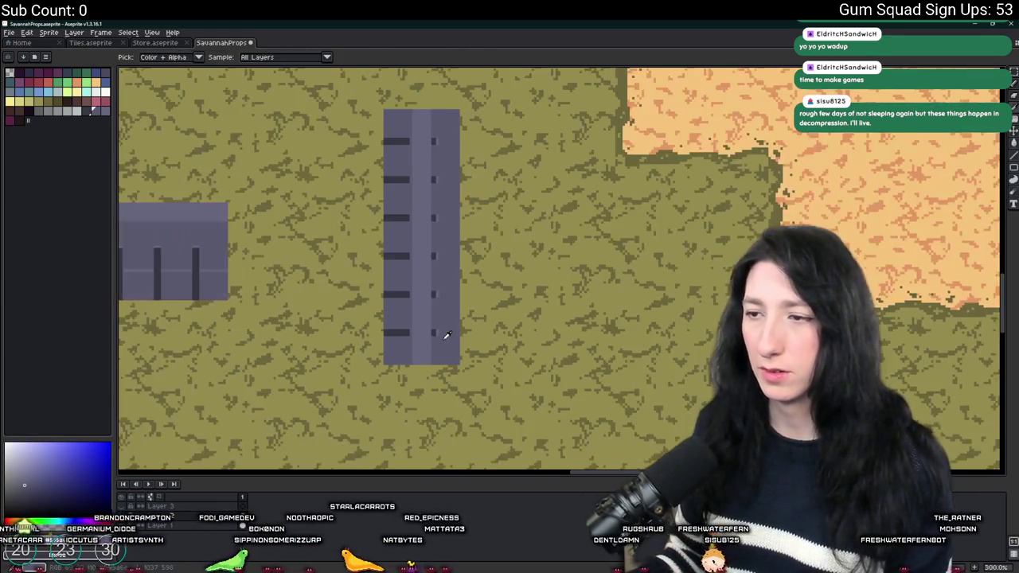
left_click_drag(438, 371, 422, 142)
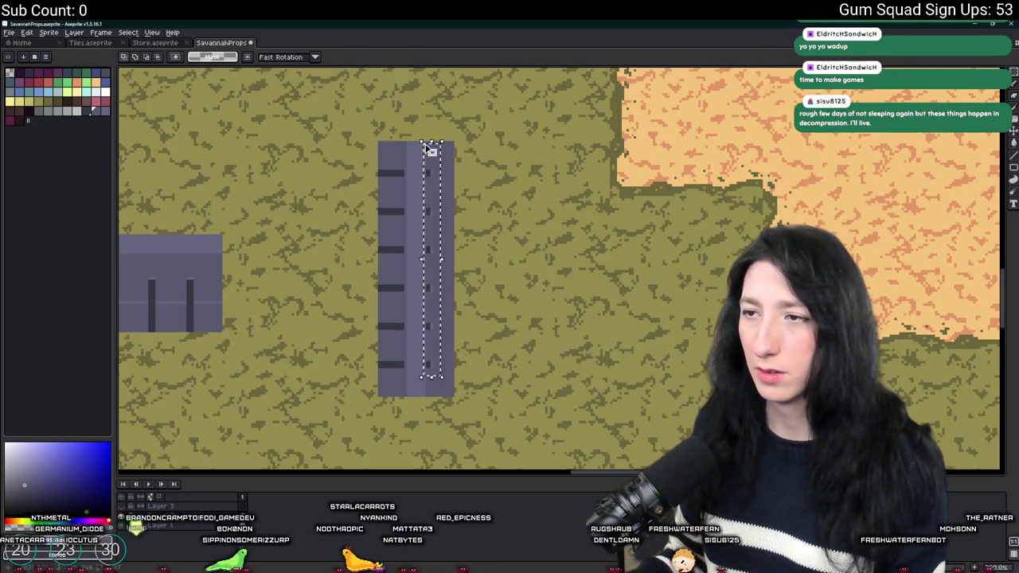
key("Delete")
scroll(423, 168, "up", 2)
key("b")
key("ctrl+z")
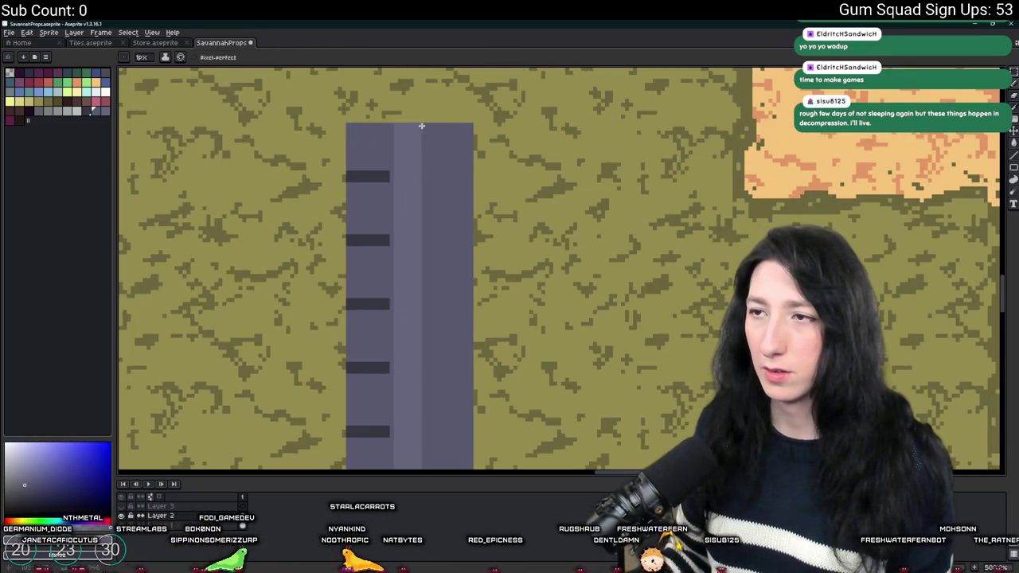
mouse_move(392, 136)
left_mouse_down()
mouse_move(398, 114)
mouse_move(382, 319)
mouse_move(359, 363)
mouse_move(357, 444)
left_mouse_up()
key("m")
key("Delete")
key("b")
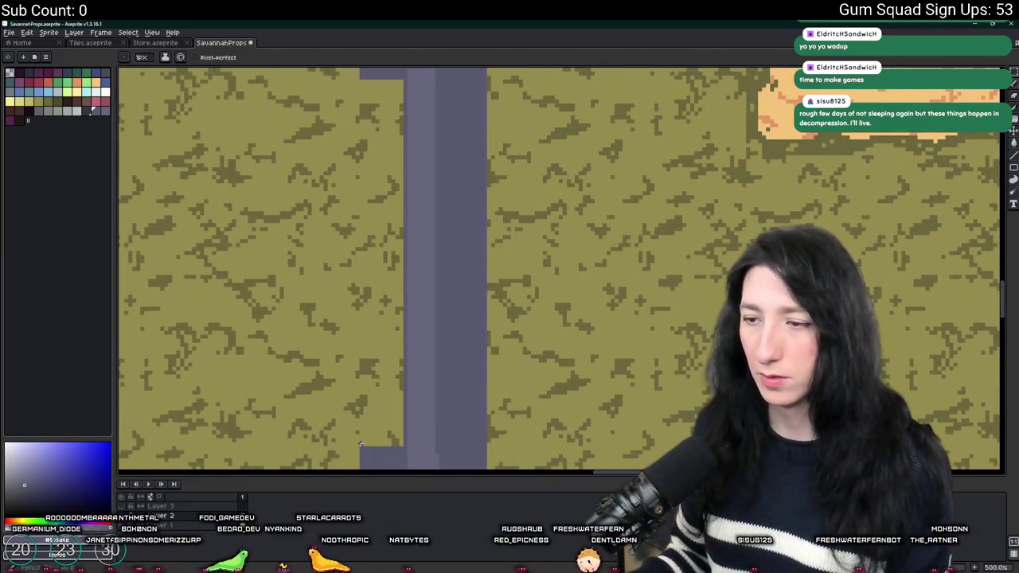
scroll(379, 189, "up", 1)
key("ctrl+z")
Draw a line across the pillar and fill its lower section dark grey.
scroll(380, 132, "down", 4)
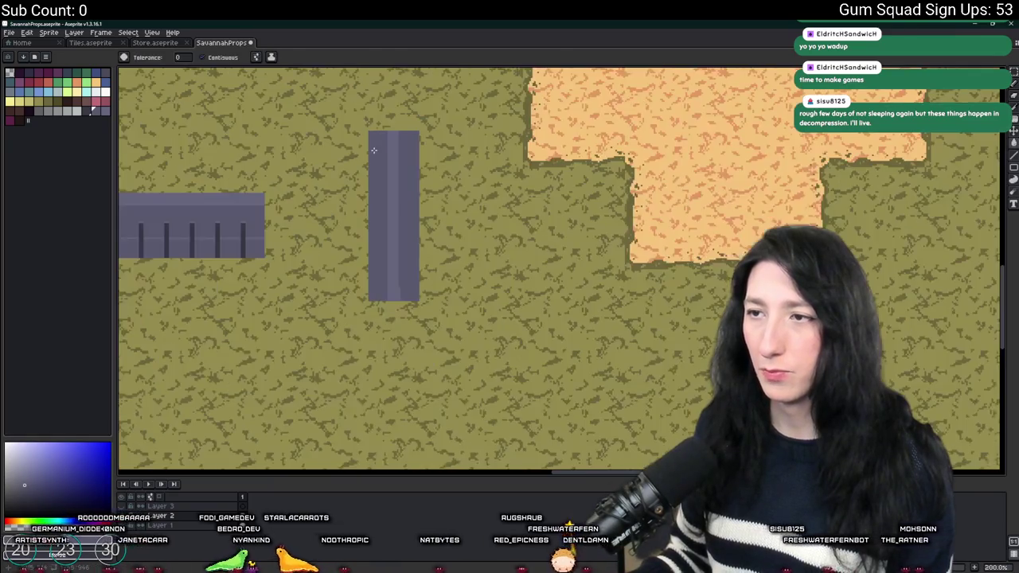
key("m")
scroll(543, 166, "down", 1)
scroll(542, 166, "up", 5)
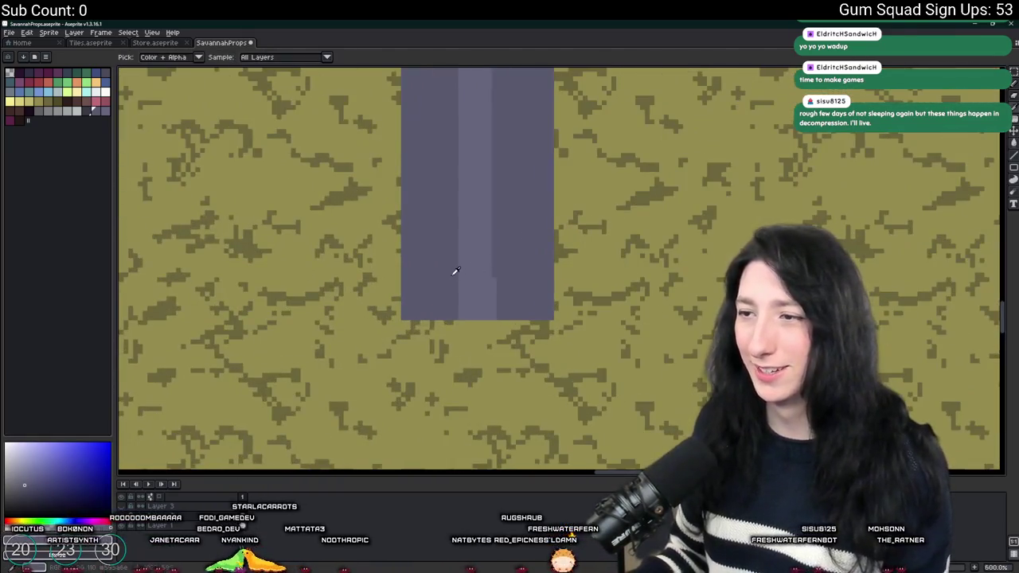
key("b")
key("i")
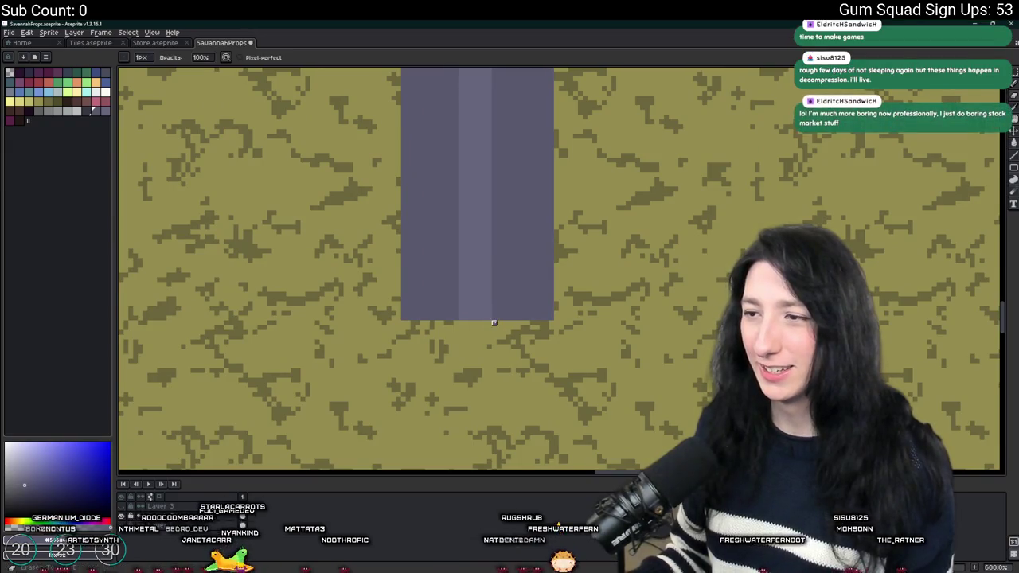
scroll(421, 243, "down", 3)
scroll(421, 243, "up", 3)
key("b")
left_click(588, 295, "shift")
key("g")
left_click(533, 321)
left_click(510, 325)
left_click(480, 329)
Delete thin strips at the pillar's left edge to narrow it.
scroll(479, 328, "down", 5)
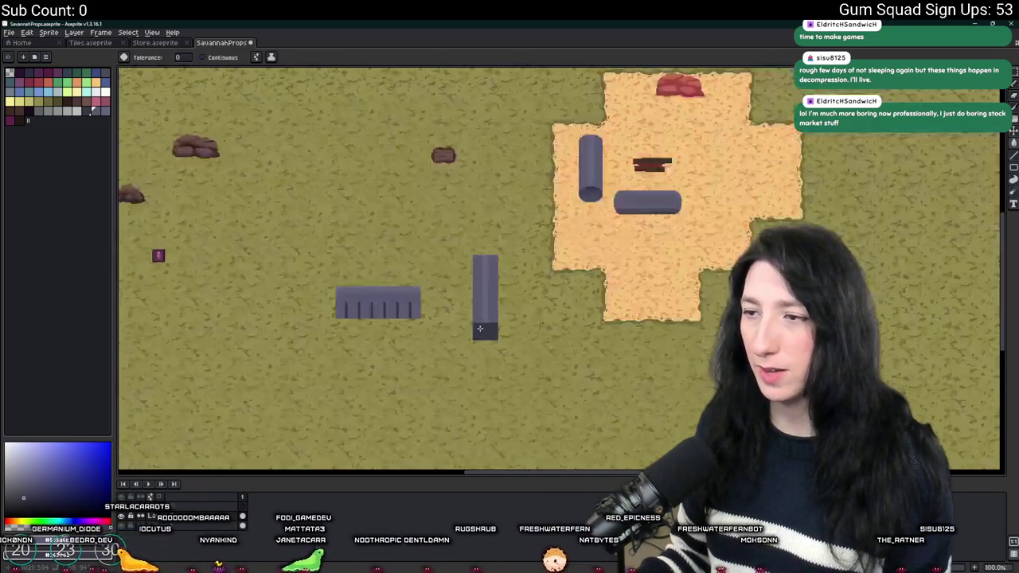
scroll(480, 327, "up", 1)
key("m")
mouse_move(464, 166)
left_mouse_down()
mouse_move(472, 413)
mouse_move(481, 419)
mouse_move(504, 163)
left_mouse_up()
key("ctrl+t")
key("Delete")
key("Delete")
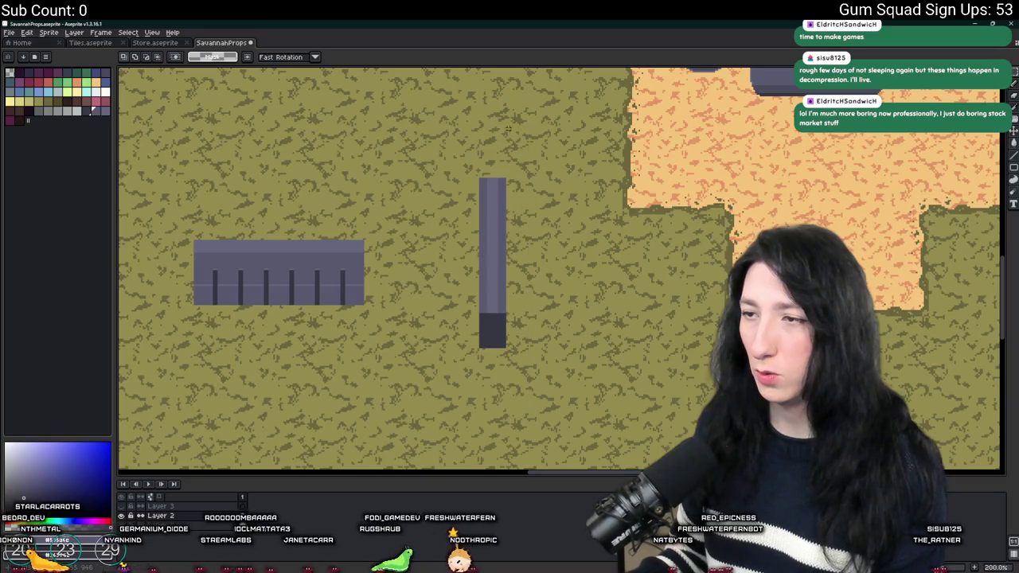
scroll(505, 131, "down", 1)
scroll(507, 160, "up", 3)
scroll(505, 254, "up", 3)
Pick the pillar colour from the canvas and draw pixels along its lower-left edge.
key("i")
scroll(393, 210, "left", 3)
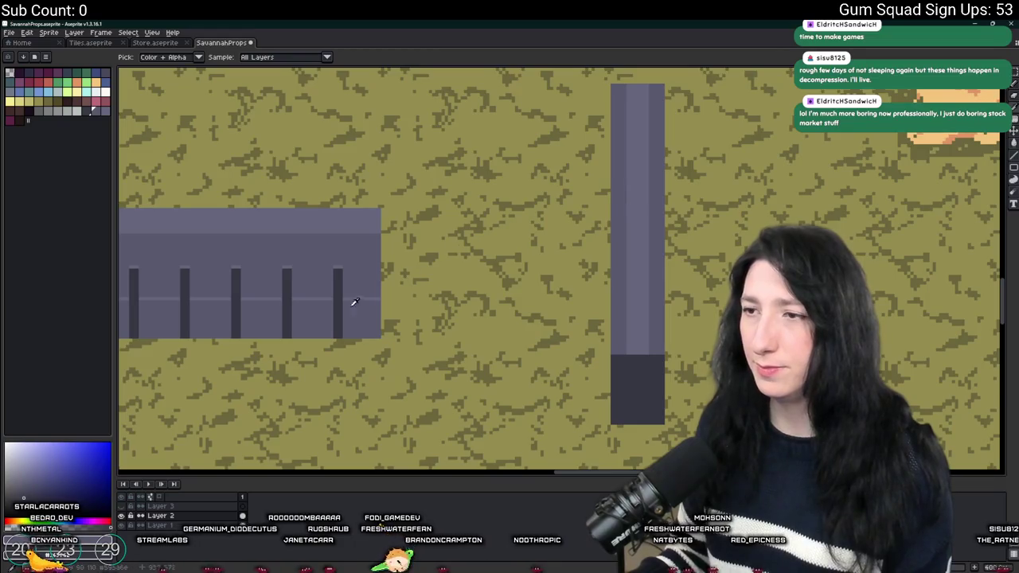
scroll(334, 268, "up", 1)
scroll(644, 370, "down", 1)
scroll(644, 370, "right", 1)
key("b")
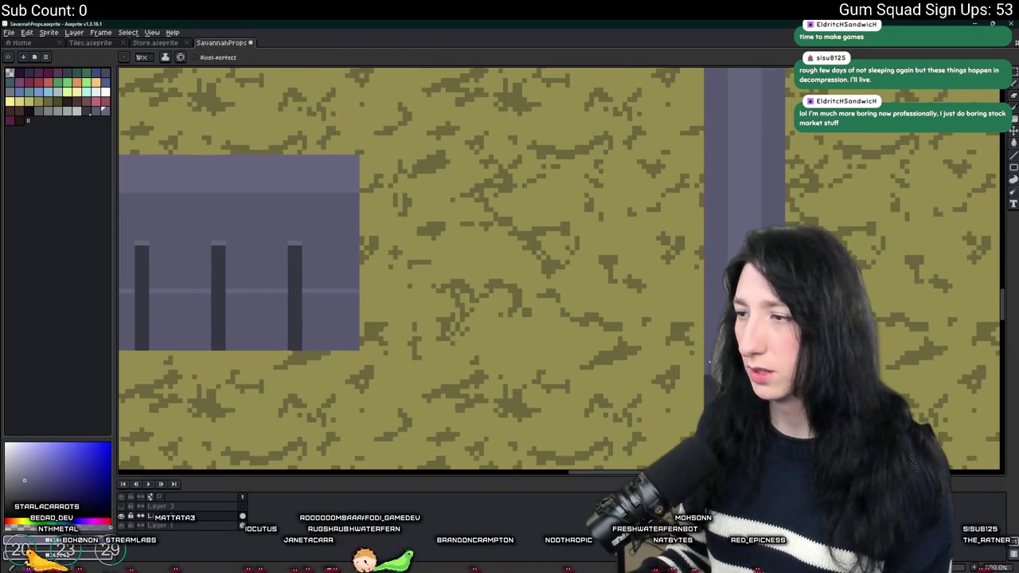
scroll(699, 333, "up", 1)
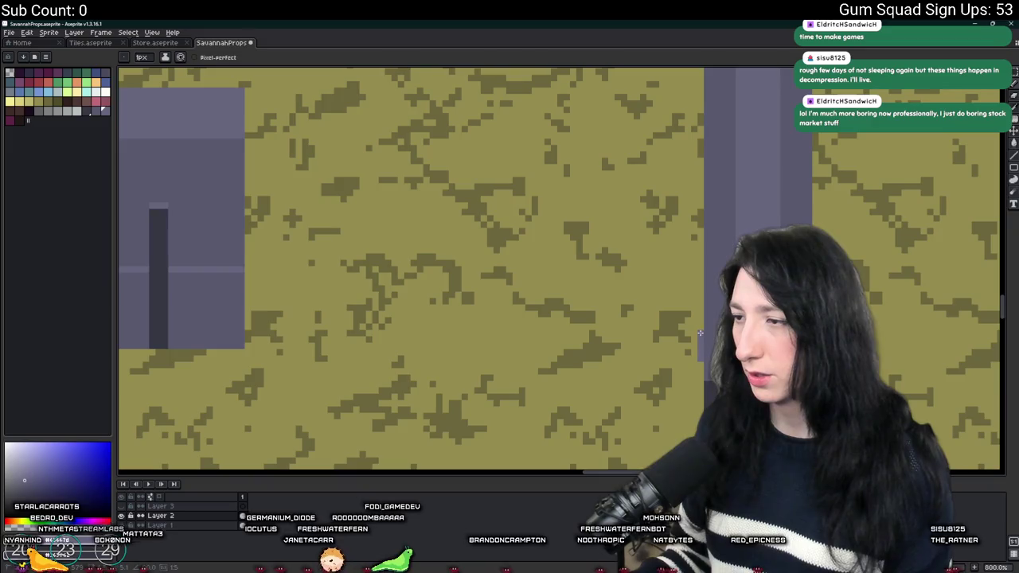
scroll(699, 333, "down", 1)
scroll(690, 284, "down", 1)
scroll(690, 284, "right", 1)
scroll(657, 337, "up", 1)
key("i")
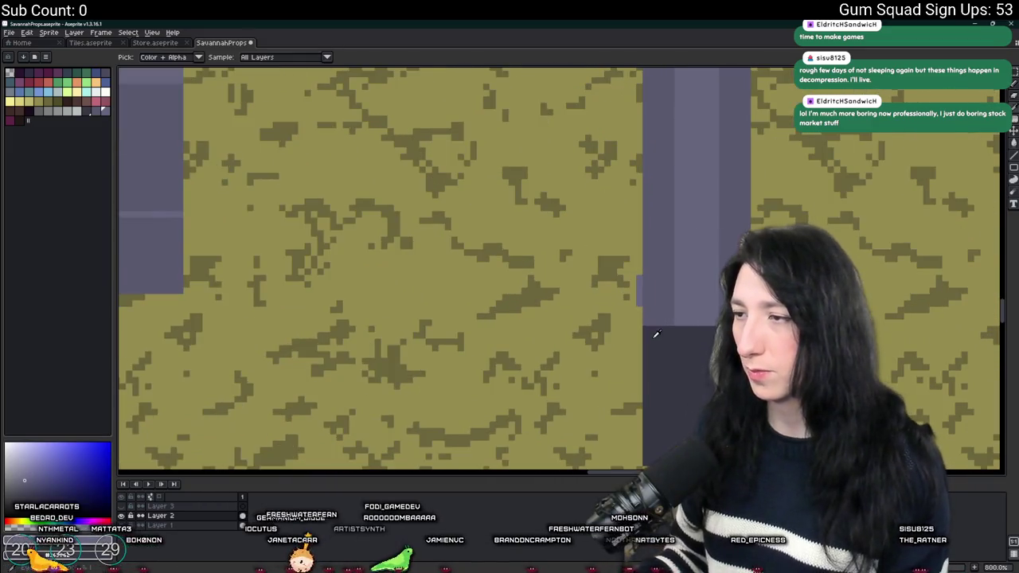
scroll(649, 310, "up", 1)
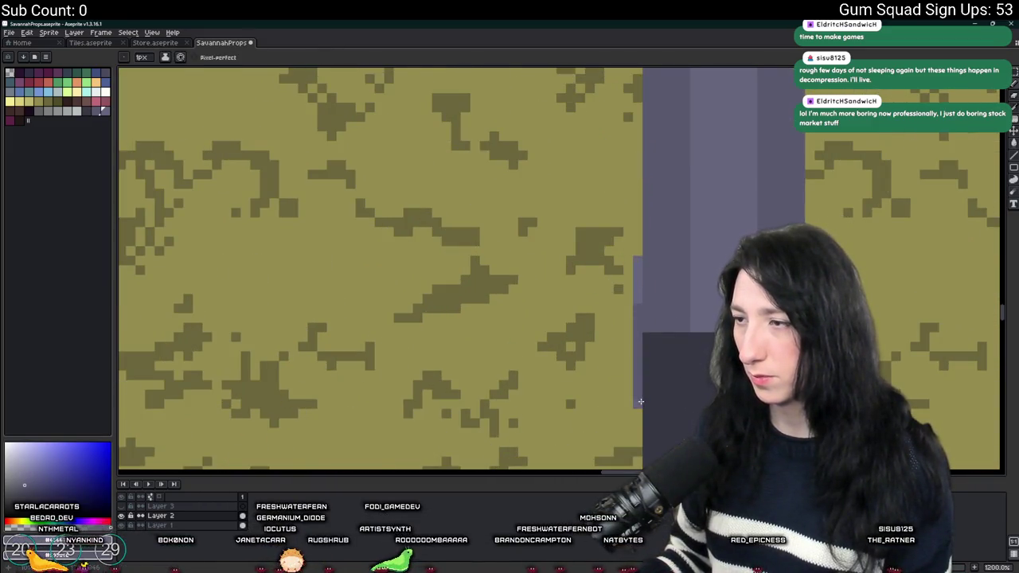
scroll(652, 402, "down", 3)
key("b")
scroll(573, 385, "right", 1)
scroll(504, 357, "up", 2)
scroll(515, 340, "up", 3)
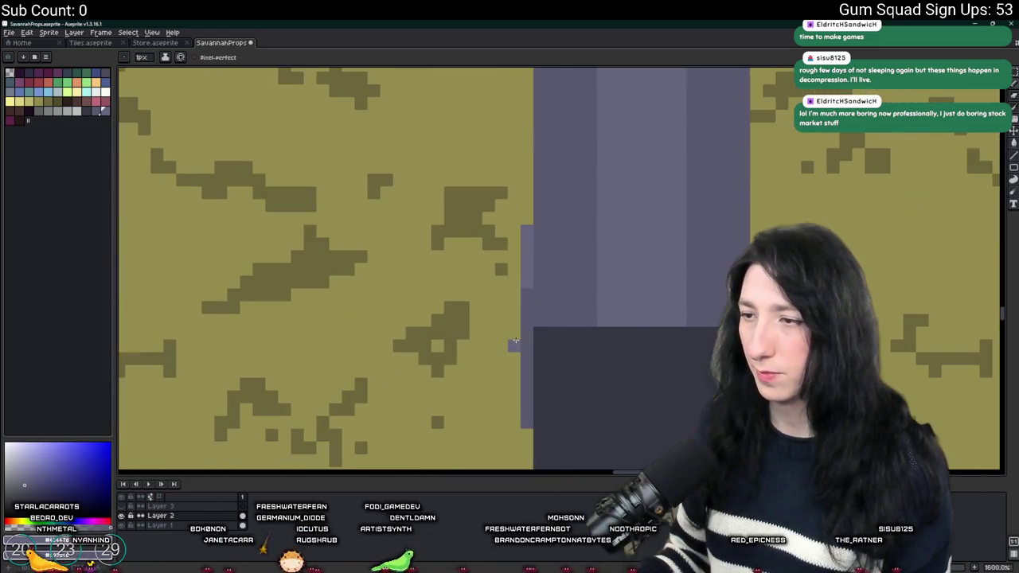
mouse_move(514, 345)
left_mouse_down()
mouse_move(485, 416)
mouse_move(514, 409)
left_mouse_up()
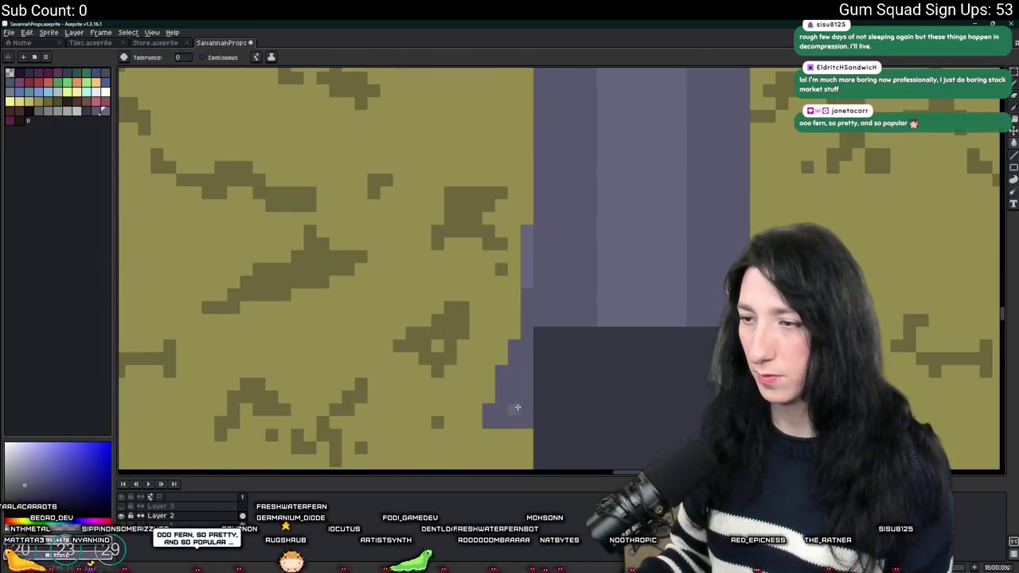
Extend the purple pillar side downward and add a short purple column beside it.
scroll(514, 409, "down", 5)
key("g")
scroll(510, 425, "down", 2)
scroll(532, 392, "up", 7)
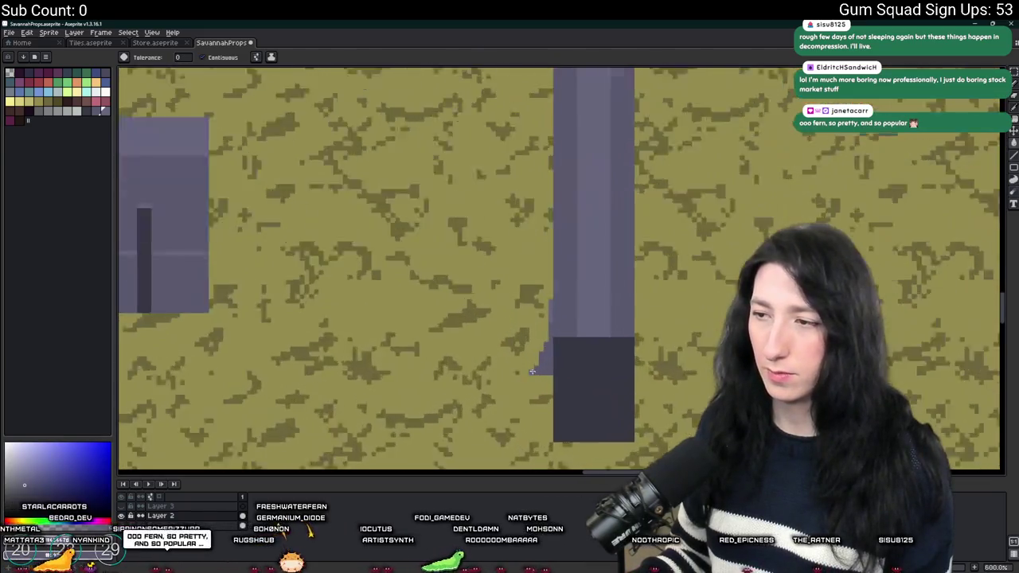
left_click(553, 385)
key("ctrl+z")
key("b")
mouse_move(519, 385)
left_mouse_down()
mouse_move(504, 387)
mouse_move(557, 391)
mouse_move(501, 402)
left_mouse_up()
scroll(499, 401, "down", 3)
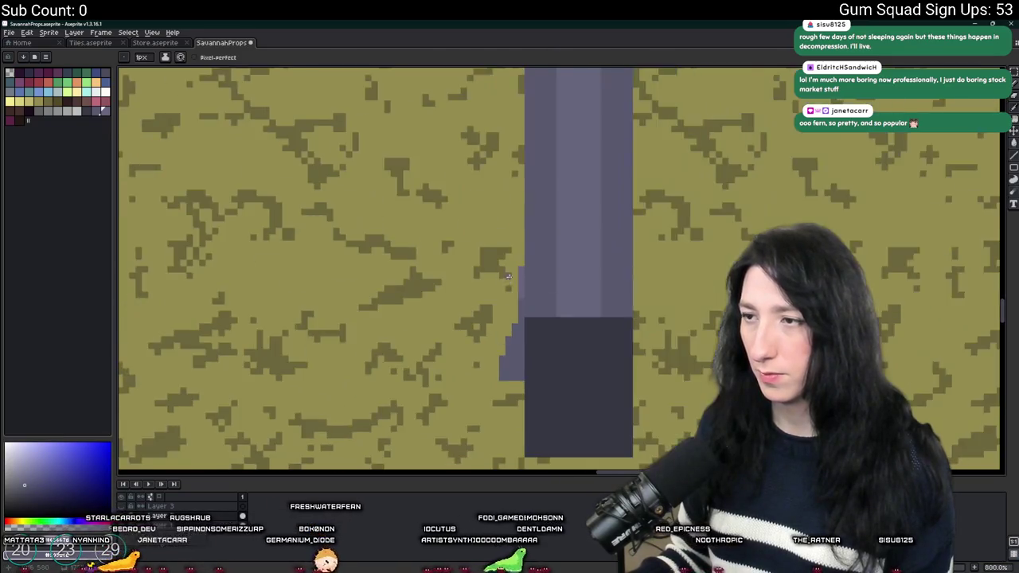
scroll(525, 312, "up", 2)
left_click_drag(522, 312, 516, 255)
left_click_drag(517, 327, 519, 367)
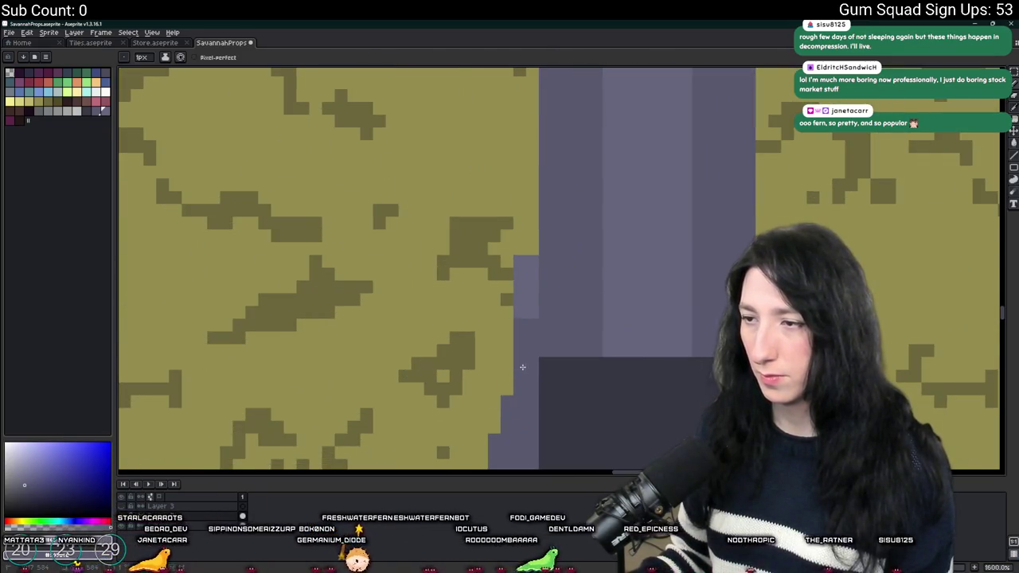
Outline the pillar's lower-left side in purple and fill it, stepping the edge outward.
scroll(519, 366, "down", 6)
key("m")
left_click_drag(508, 415, 519, 329)
key("b")
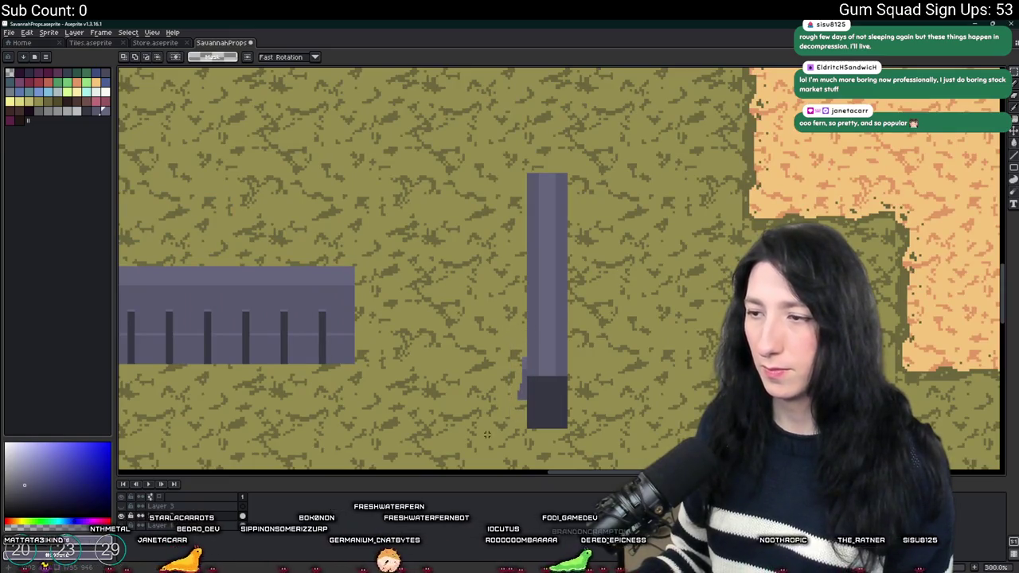
scroll(516, 414, "up", 4)
scroll(557, 443, "down", 2)
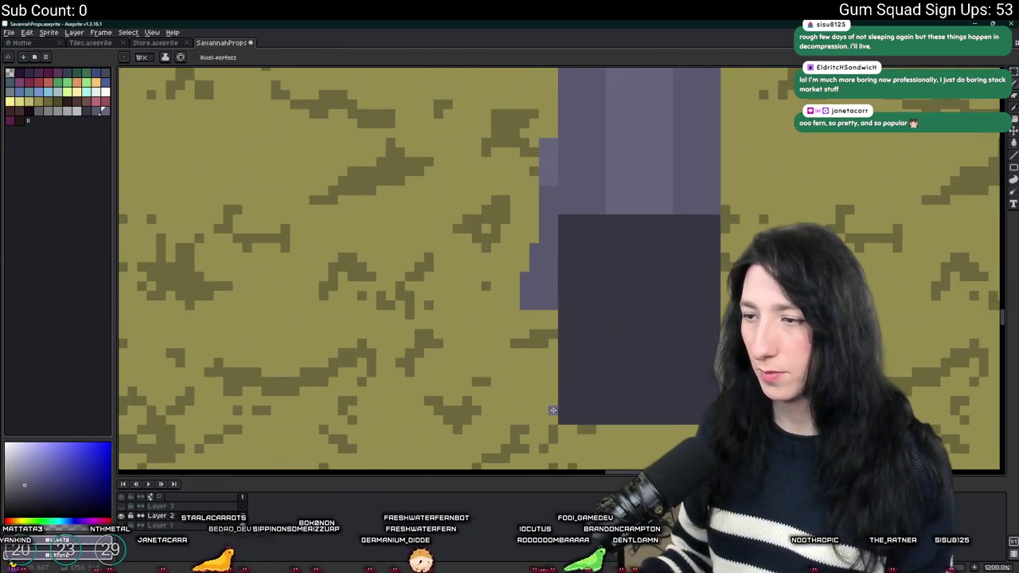
mouse_move(556, 417)
left_mouse_down()
mouse_move(525, 398)
mouse_move(524, 319)
left_mouse_up()
key("g")
left_click(537, 342)
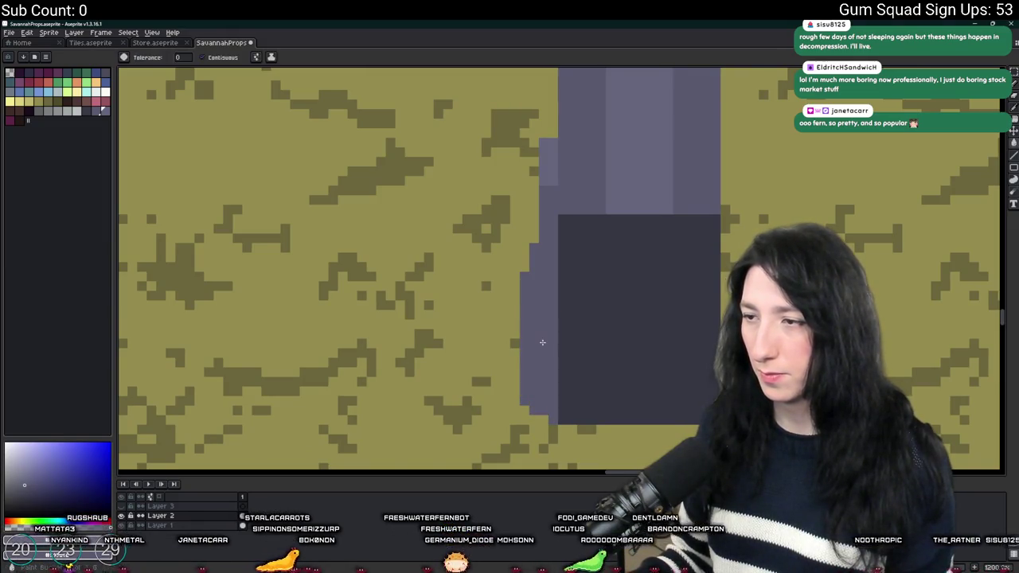
scroll(533, 318, "down", 7)
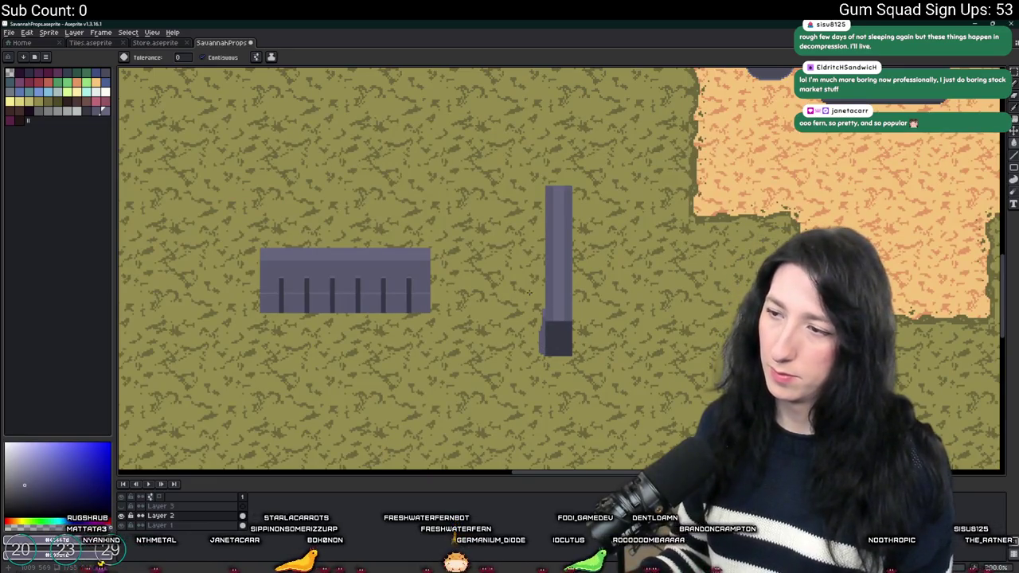
scroll(529, 292, "up", 1)
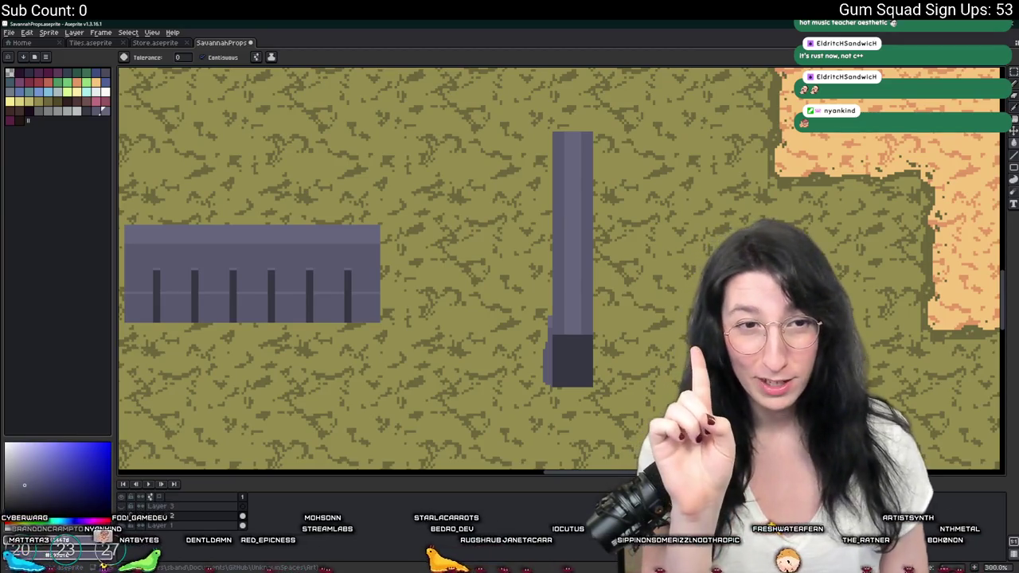
key("m")
scroll(643, 366, "up", 3)
Move the pillar's left edge strip and left side down a pixel.
scroll(643, 366, "down", 2)
left_click_drag(630, 342, 553, 124)
key("Down")
key("Down")
key("Down")
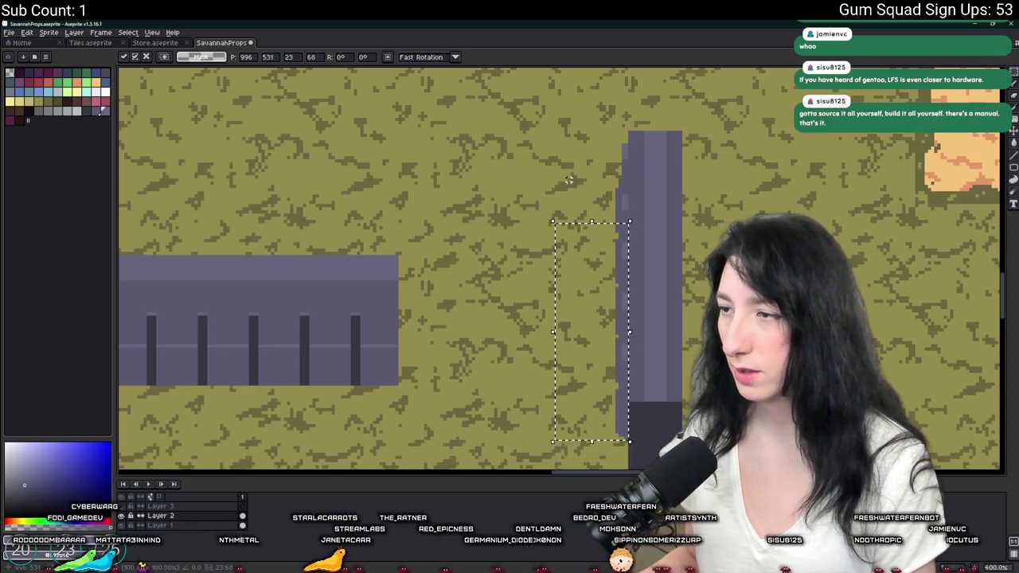
left_click(510, 237)
scroll(494, 271, "down", 2)
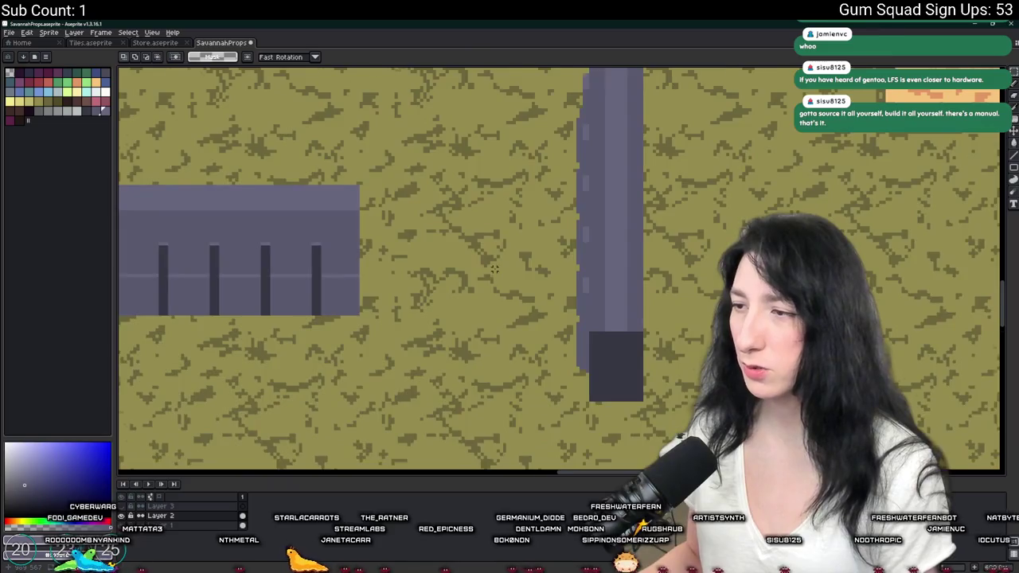
left_click_drag(492, 109, 539, 399)
key("Down")
key("Down")
key("Down")
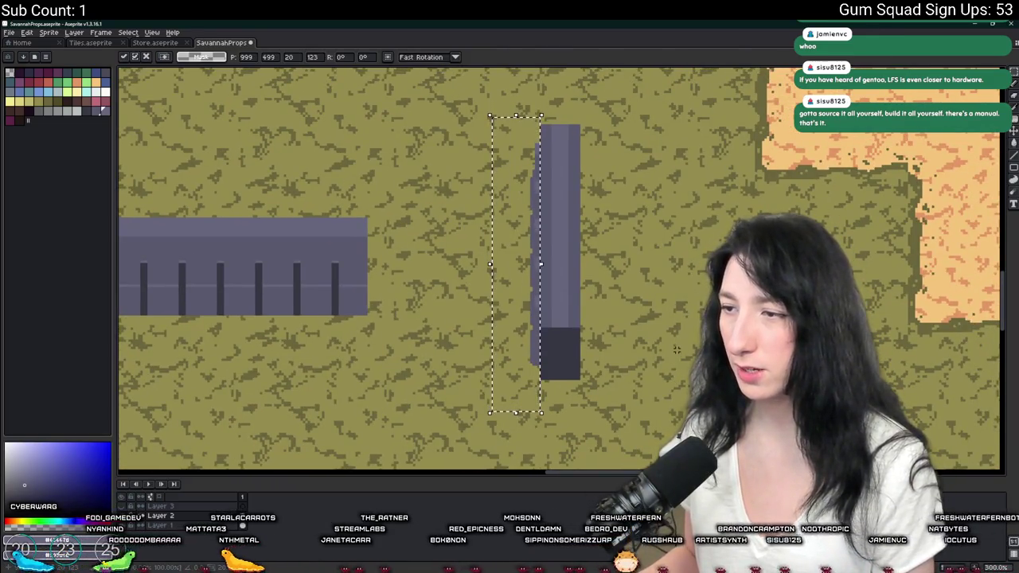
key("Return")
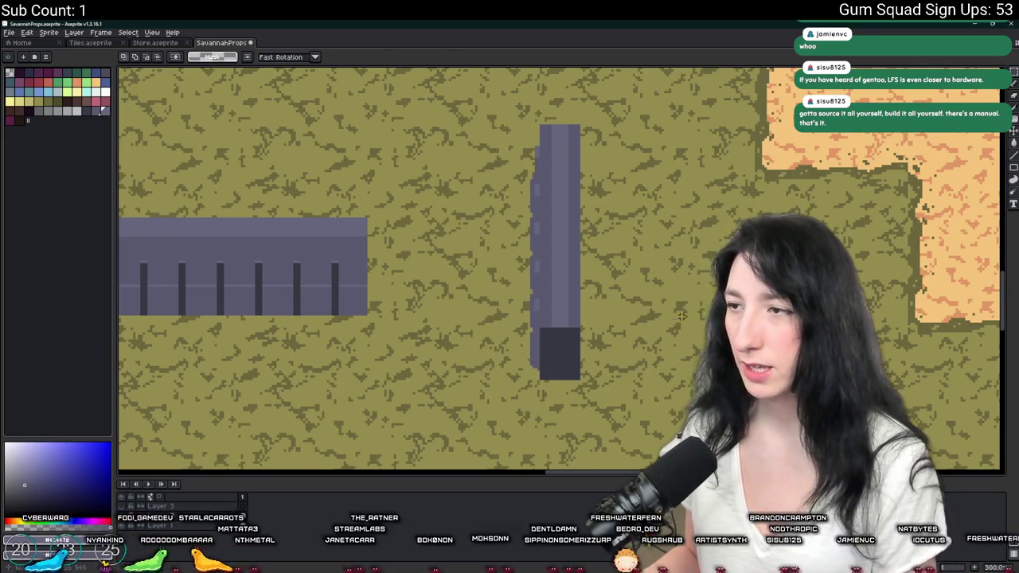
Shift the pillar's left side two pixels to the right.
scroll(453, 158, "right", 2)
mouse_move(421, 132)
left_mouse_down()
mouse_move(459, 345)
mouse_move(509, 352)
mouse_move(512, 381)
left_mouse_up()
scroll(462, 345, "up", 2)
scroll(512, 380, "down", 1)
key("Right")
key("Right")
key("Right")
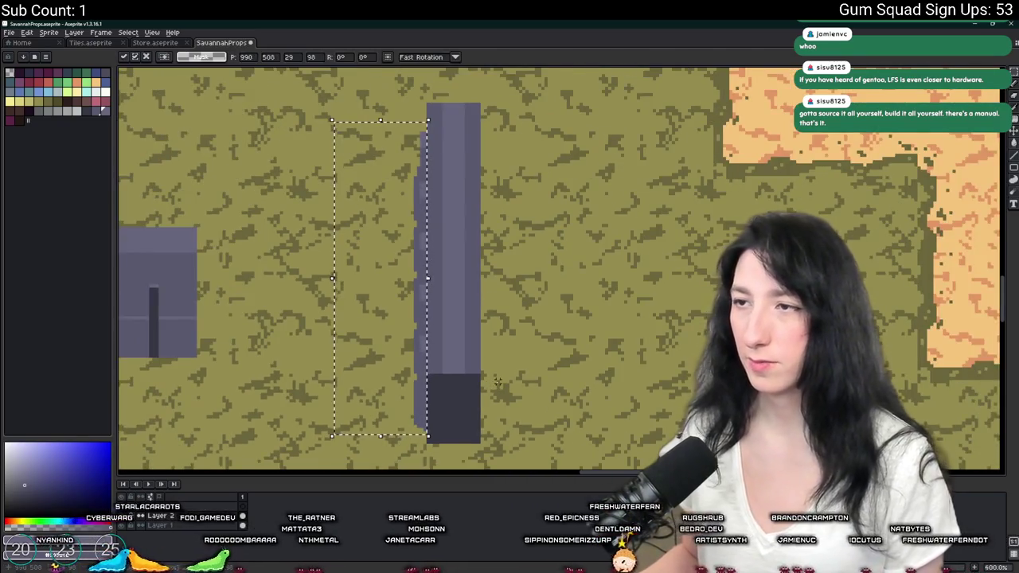
key("Right")
key("Right")
key("Right")
key("Return")
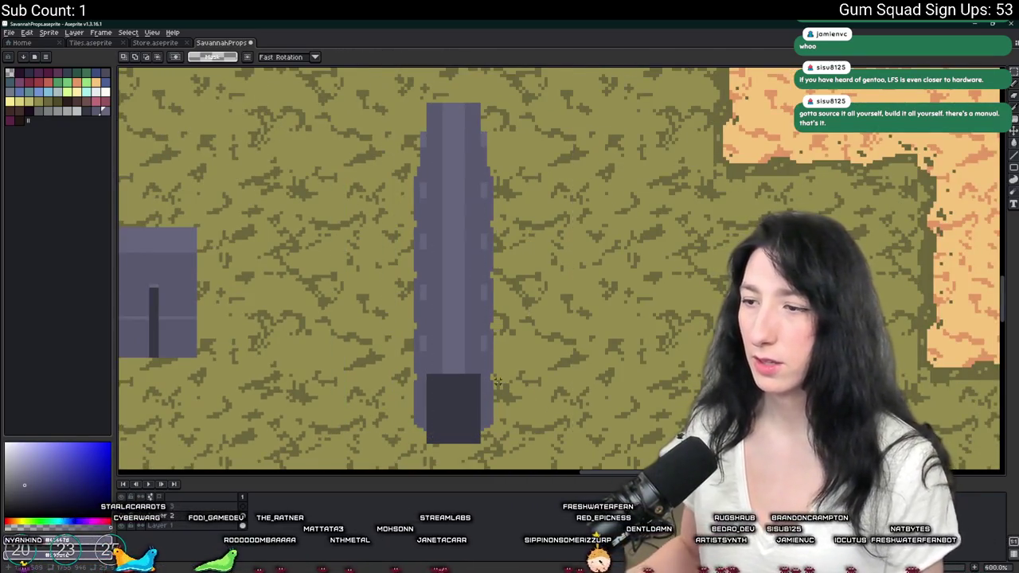
Select around both fence props and fill the pillar's dark base with lighter purple.
scroll(497, 383, "down", 2)
left_click_drag(497, 383, 711, 313)
mouse_move(337, 132)
left_mouse_down()
mouse_move(539, 231)
mouse_move(636, 374)
left_mouse_up()
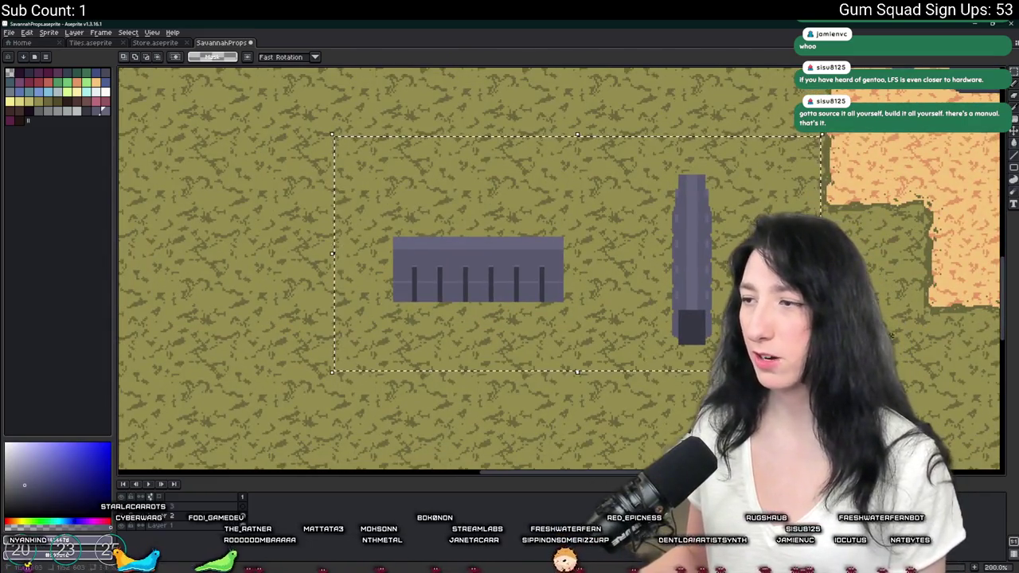
scroll(557, 318, "down", 2)
scroll(897, 191, "up", 5)
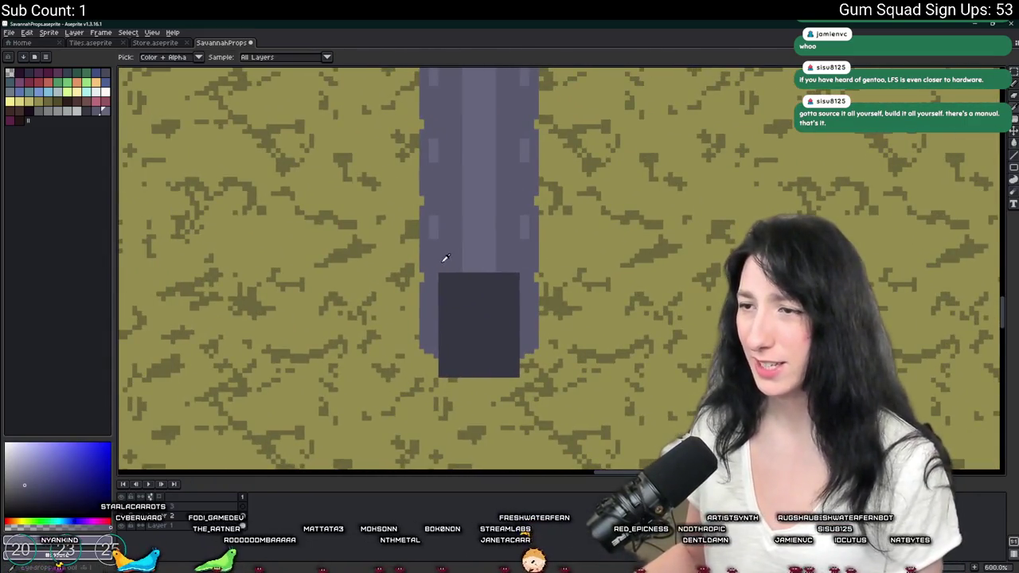
key("g")
left_click(454, 286)
scroll(454, 286, "down", 3)
left_click_drag(455, 286, 558, 296)
scroll(503, 297, "down", 2)
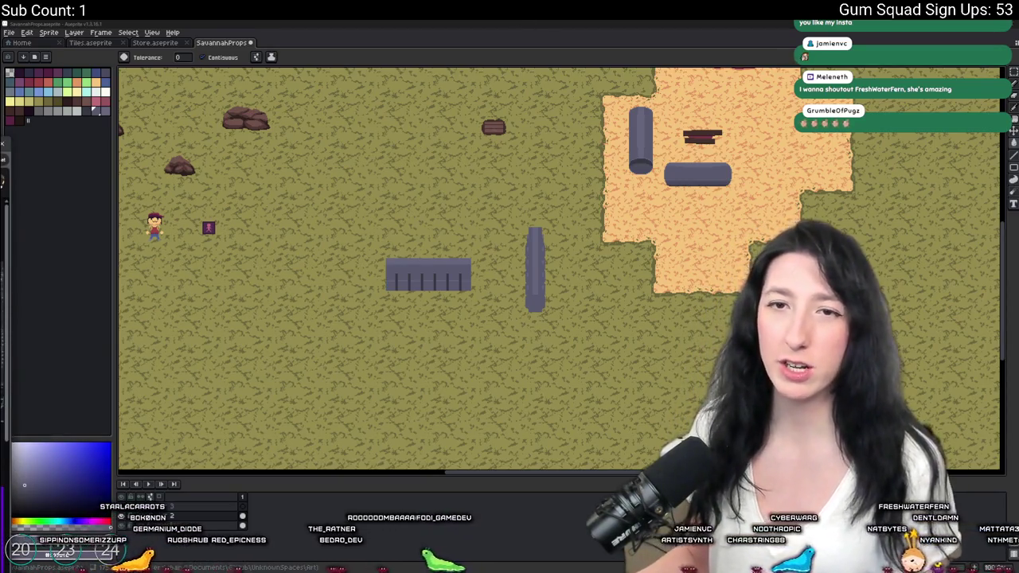
Switch from Aseprite to the browser showing the Twitch channel page.
key("alt+Tab")
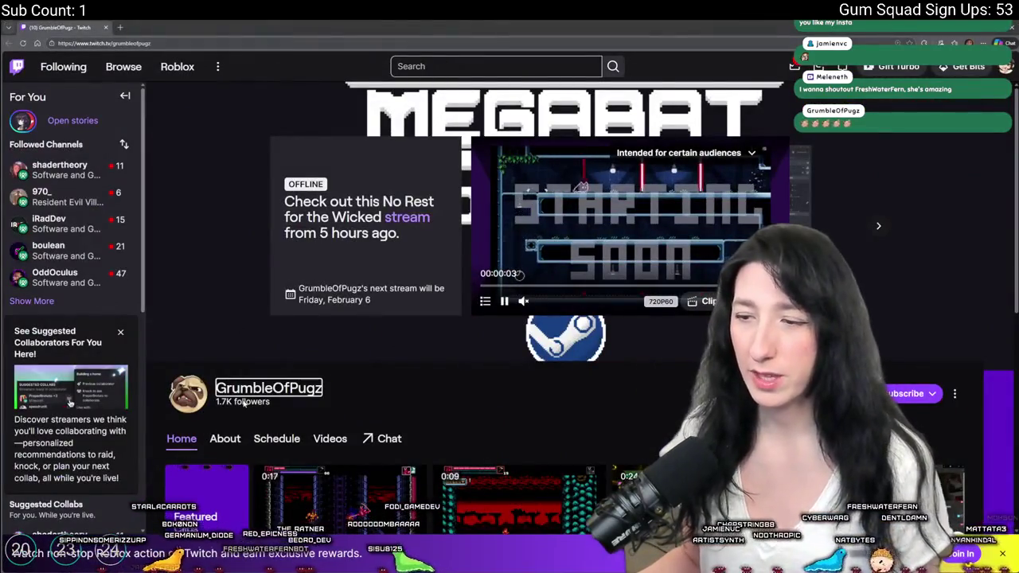
Open the channel's Videos and show the full list of recent broadcasts.
scroll(398, 303, "down", 4)
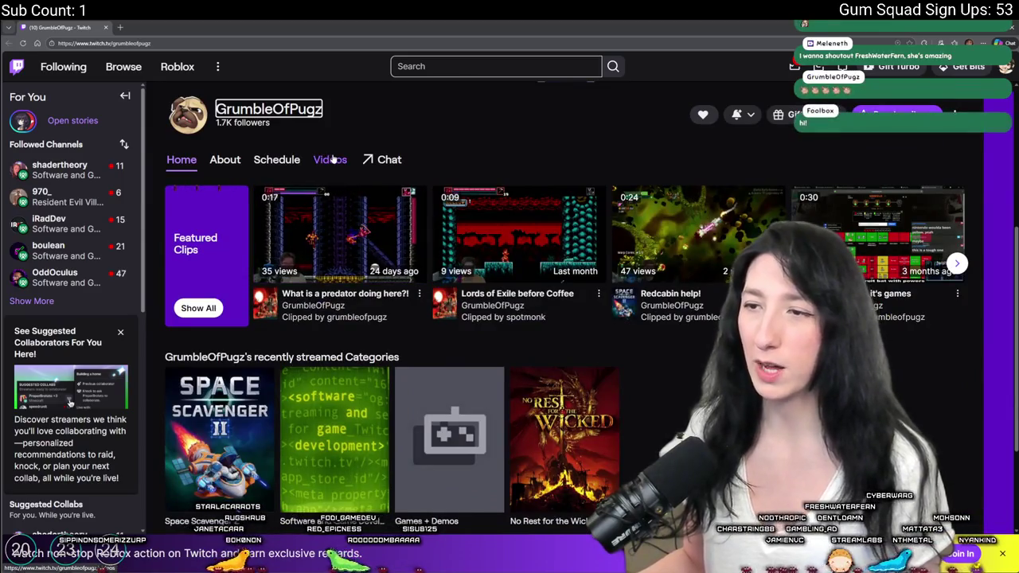
left_click(329, 159)
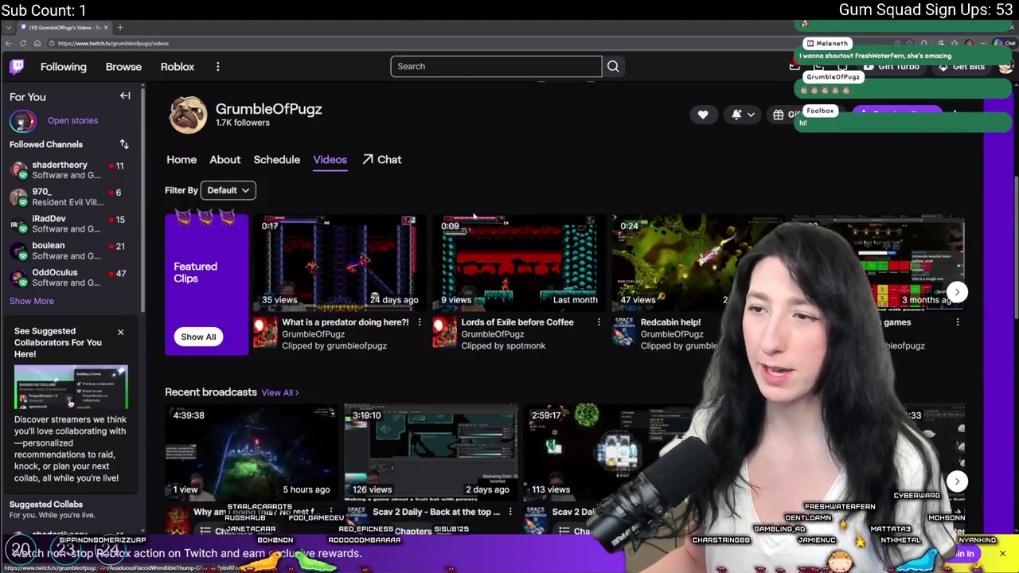
scroll(329, 285, "down", 2)
scroll(329, 285, "up", 2)
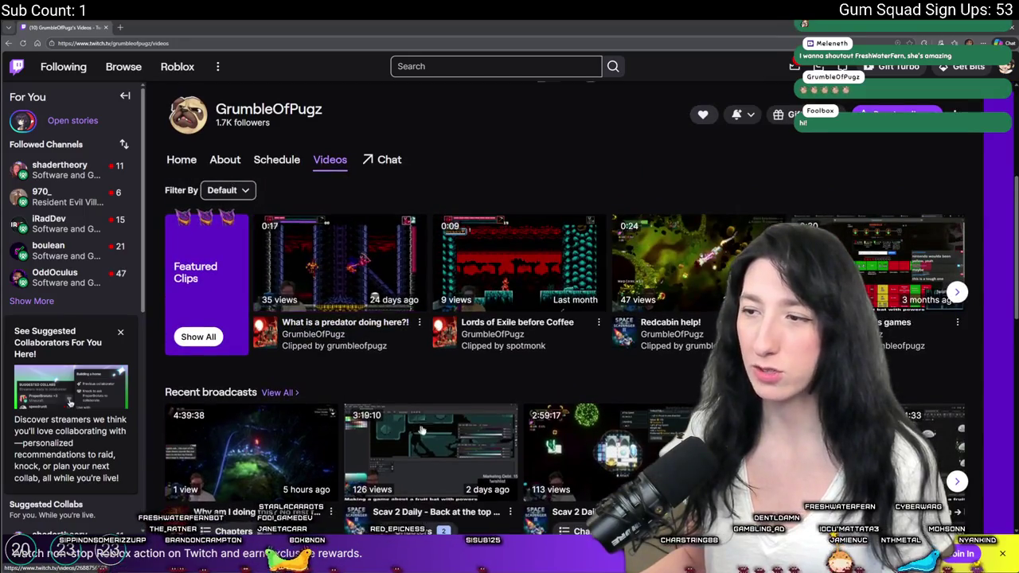
scroll(311, 458, "down", 2)
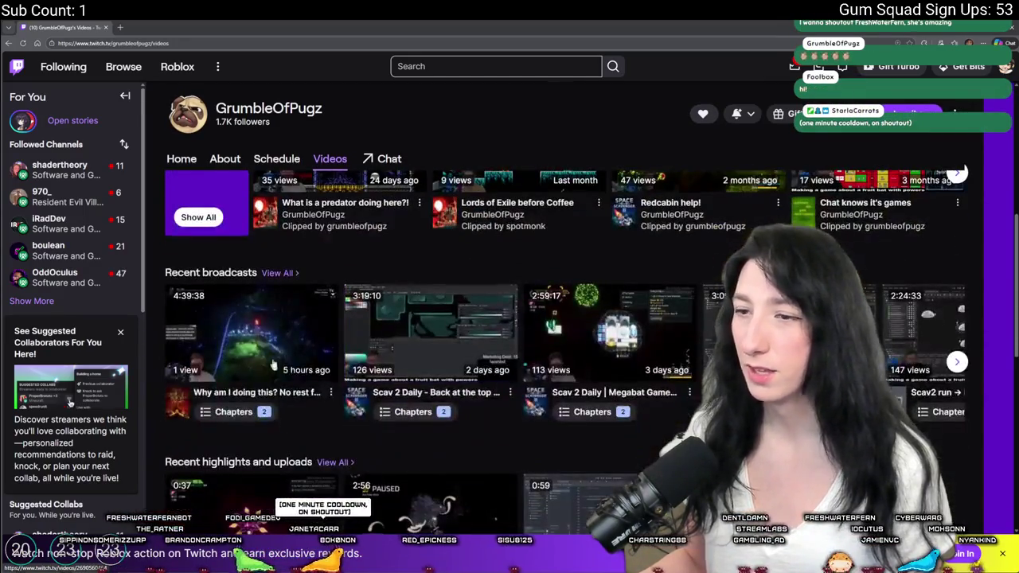
left_click(275, 193)
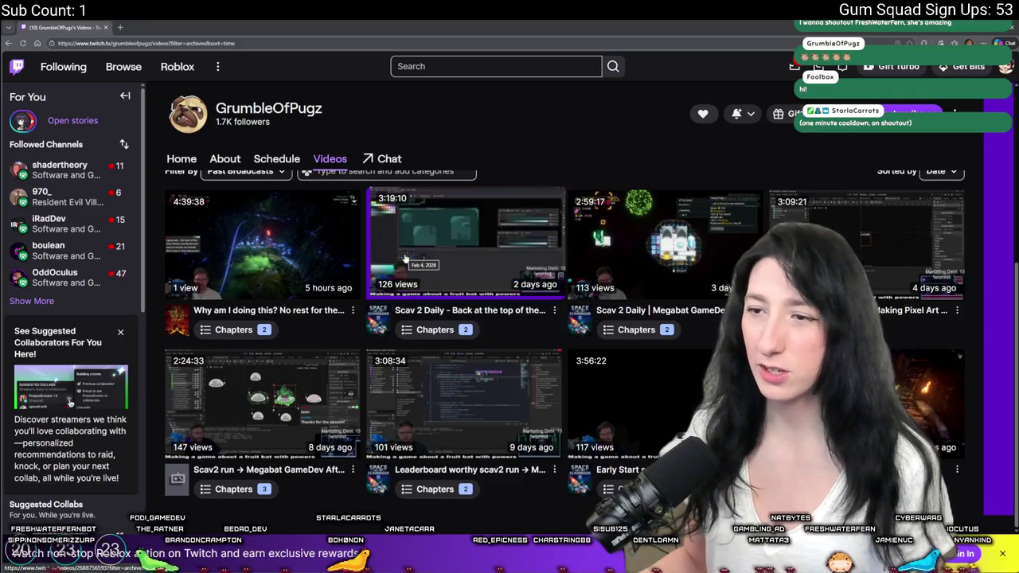
Play the latest broadcast's Software and Game Development chapter, skip ahead, and go full screen.
left_click(233, 330)
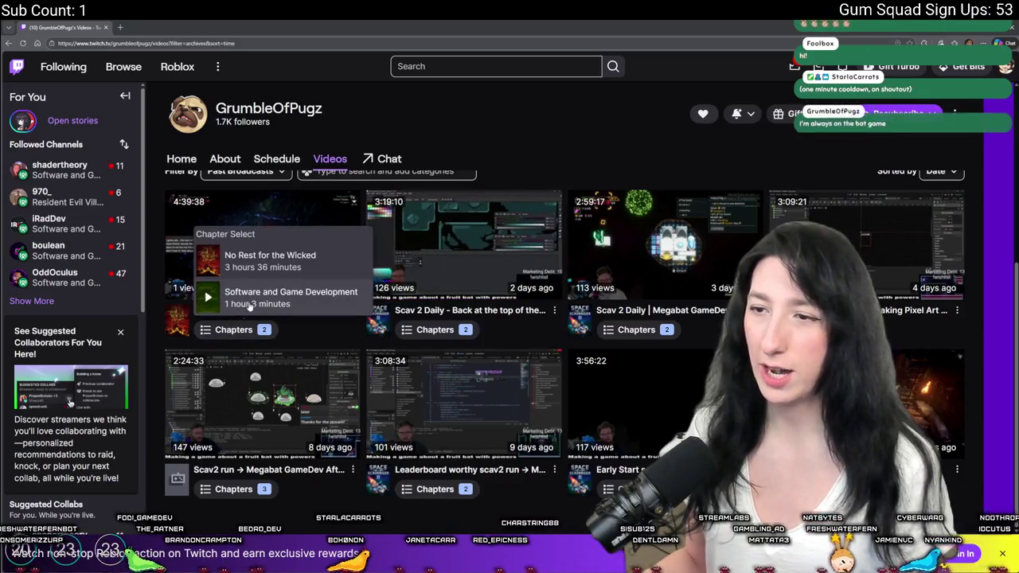
left_click(262, 296)
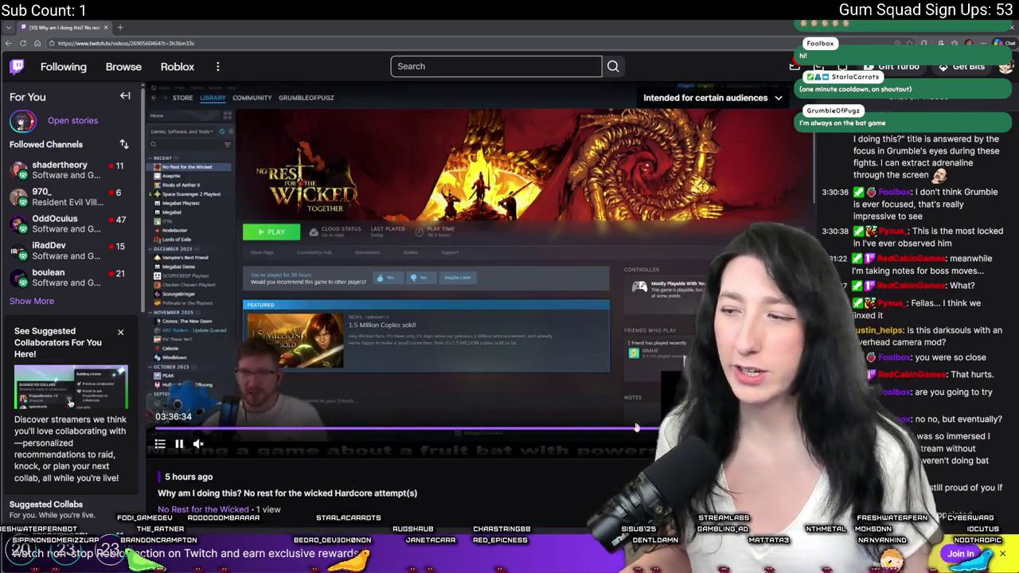
left_click(665, 430)
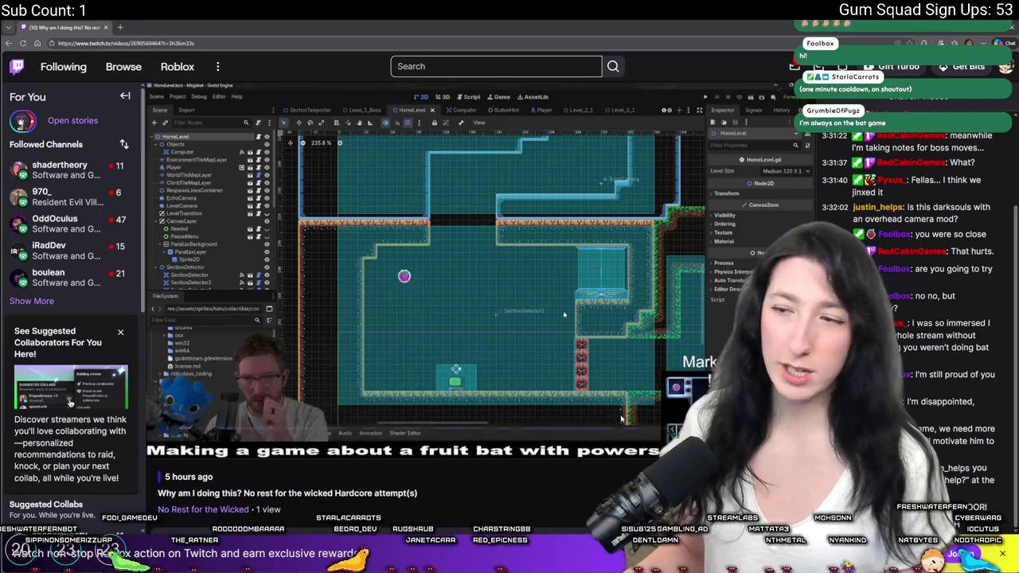
double_click(434, 281)
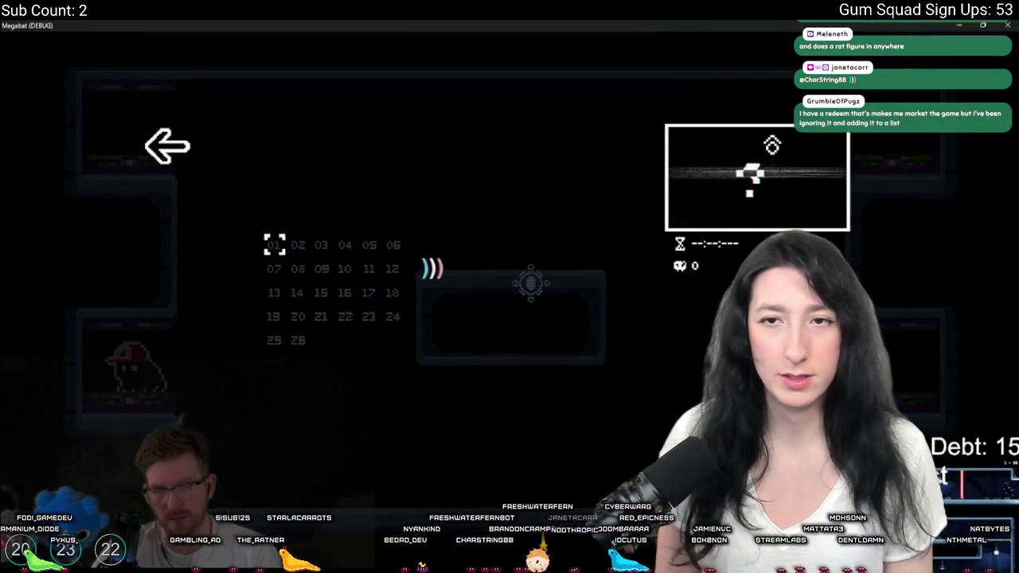
Operate the full-screen broadcast player with arrow keys, Enter and Escape, then reload with F5.
key("Left")
key("Left")
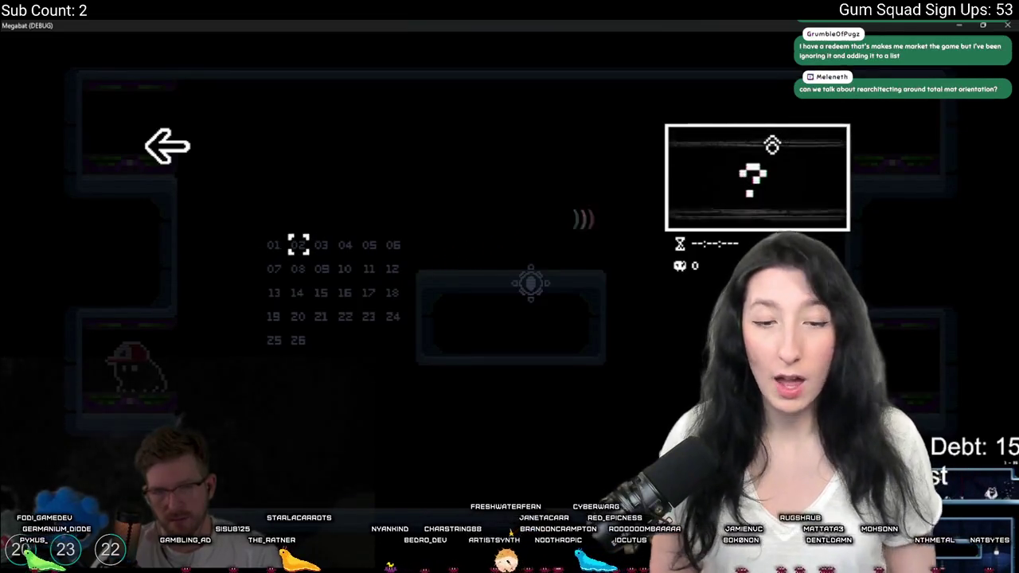
key("Up")
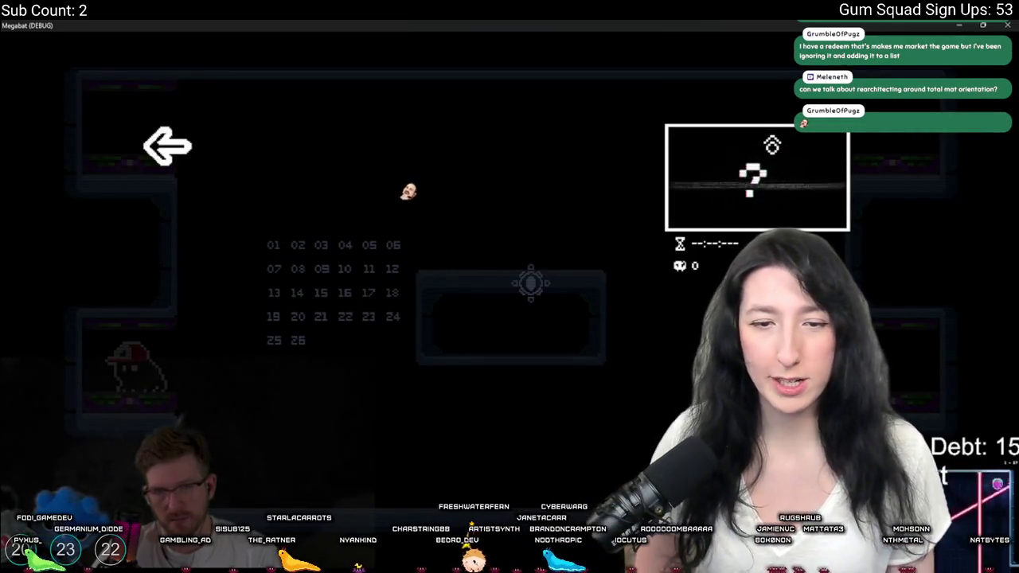
key("Return")
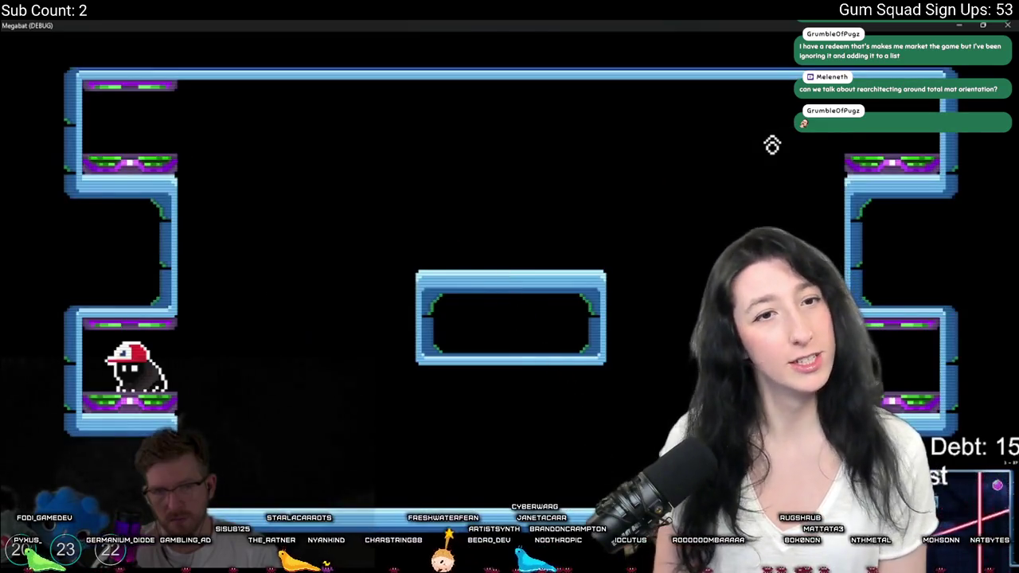
key("Escape")
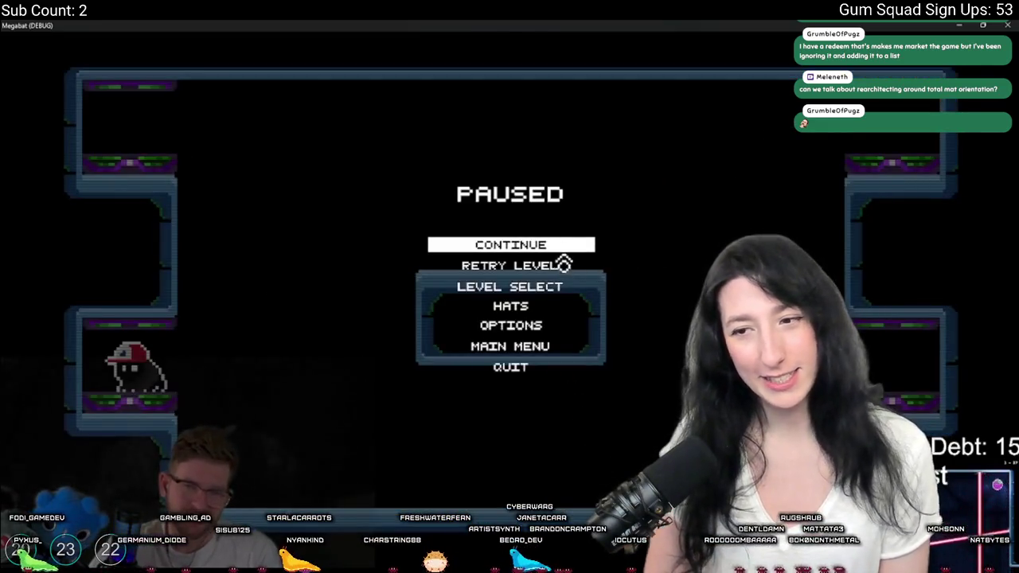
left_click(518, 266)
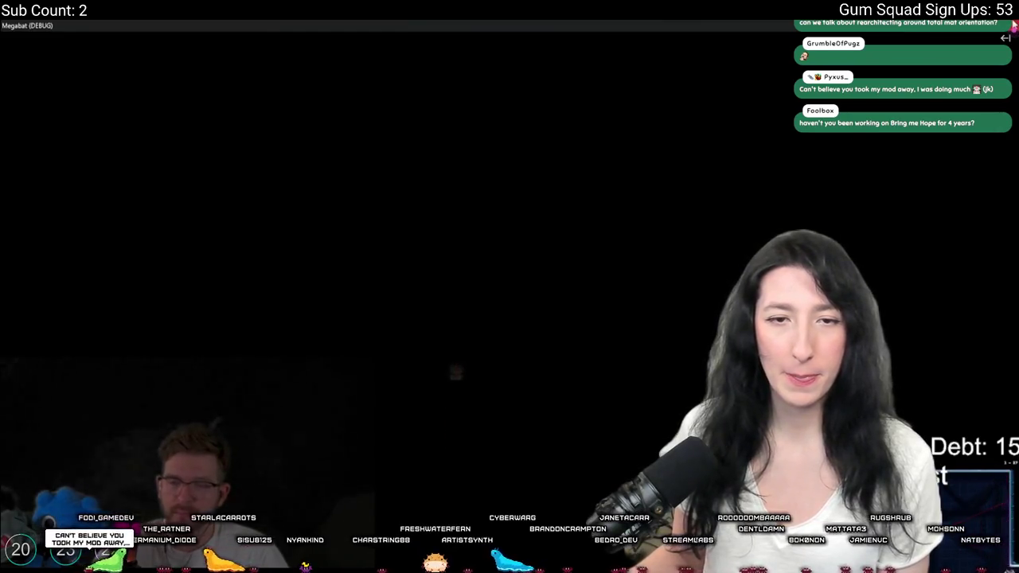
left_click(1013, 26)
key("F5")
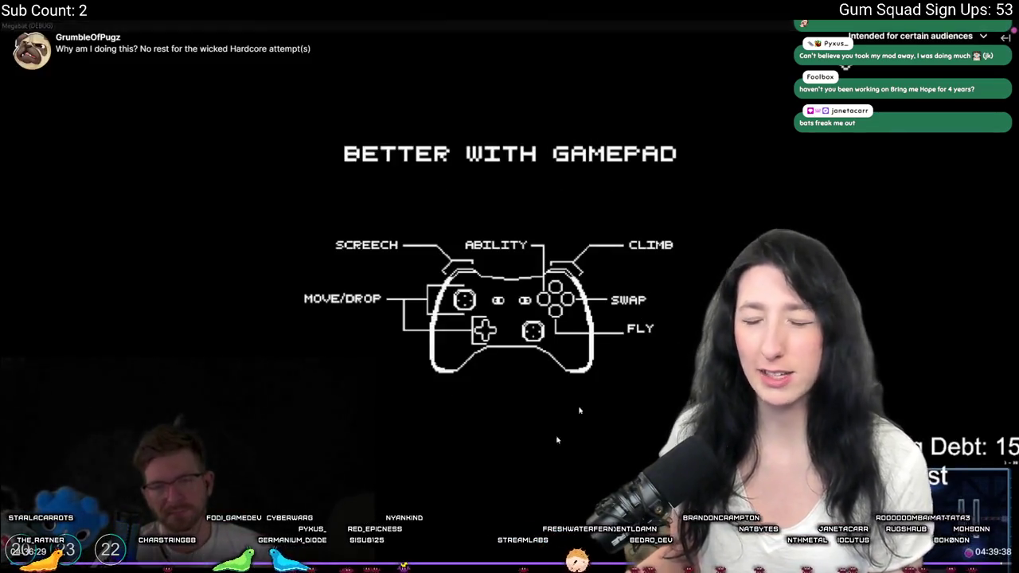
Exit full-screen playback of the Megabat broadcast.
key("Escape")
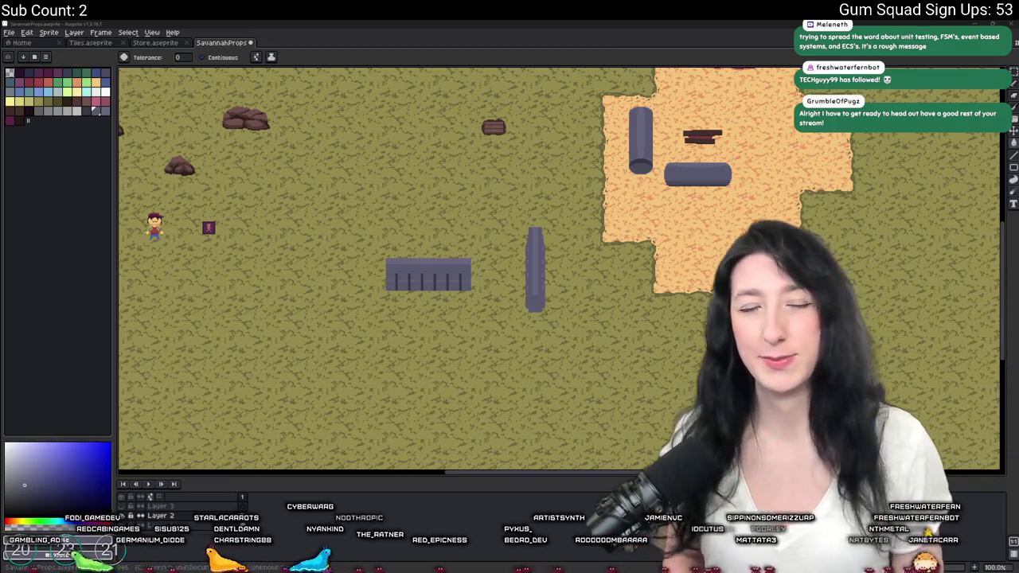
Pan the savanna map toward its left side, then bring up the Alt+Tab window switcher.
scroll(318, 319, "down", 2)
scroll(319, 318, "up", 3)
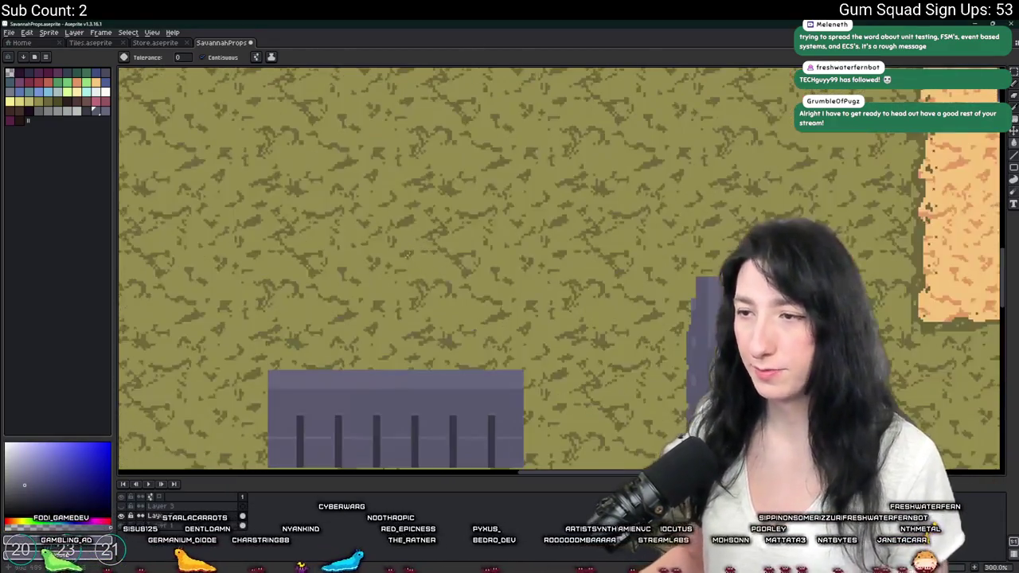
scroll(187, 412, "down", 3)
scroll(187, 412, "up", 1)
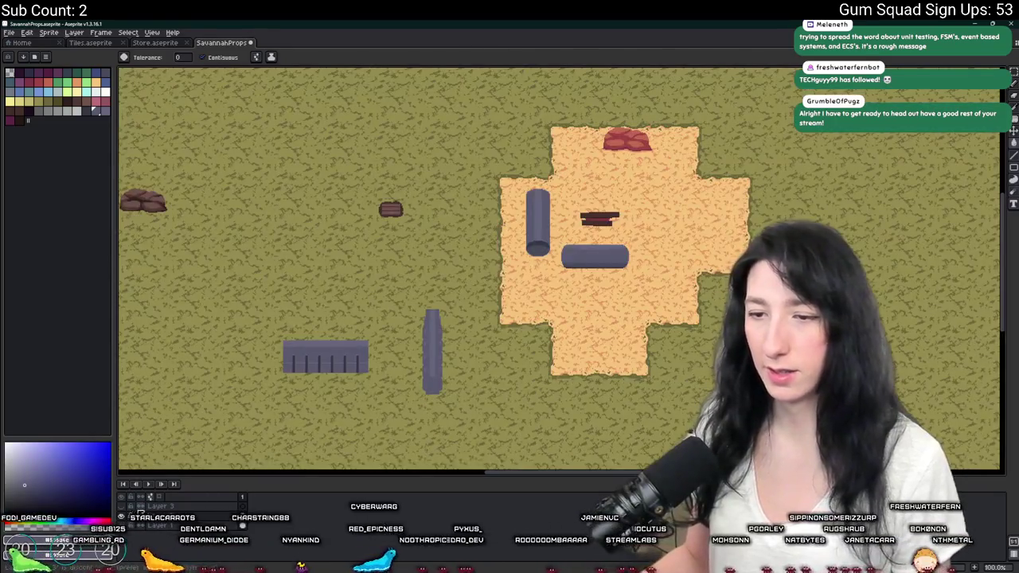
left_click_drag(187, 413, 239, 396)
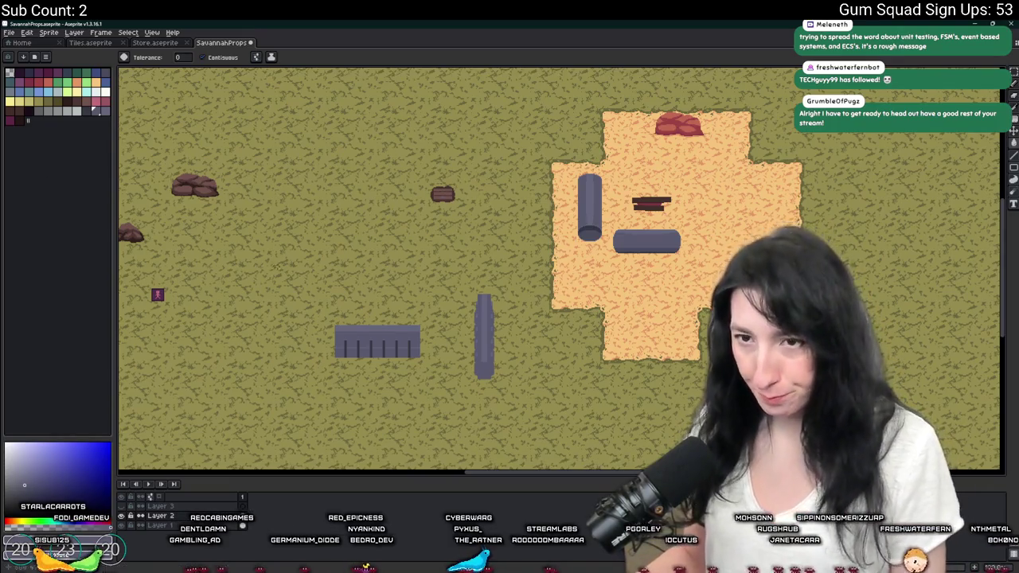
key("alt+Tab")
key("alt+Tab")
key("alt+Tab")
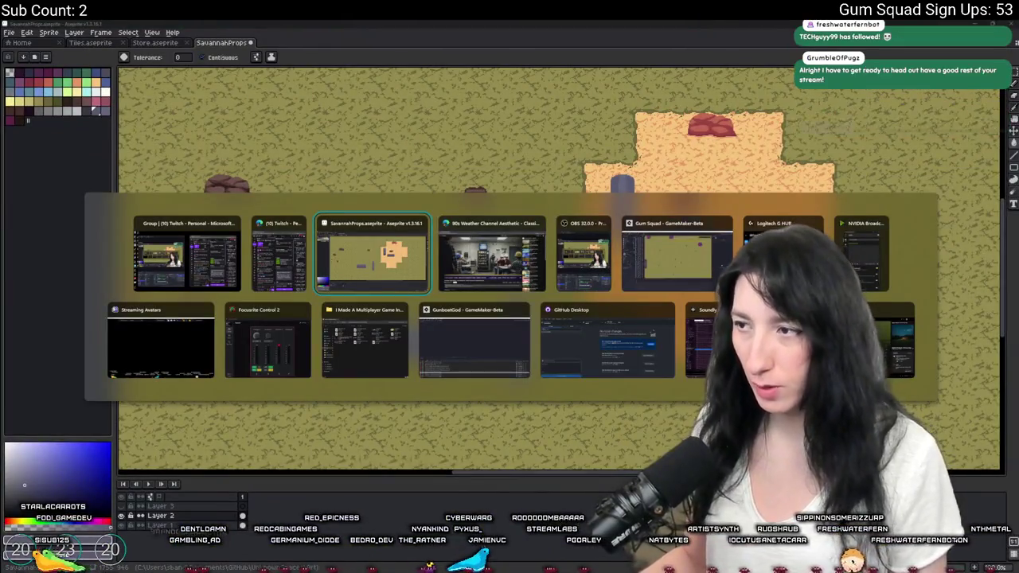
Switch to GameMaker's Gum Squad rm_playarea room and scroll around it.
left_click(698, 249)
scroll(573, 215, "up", 1)
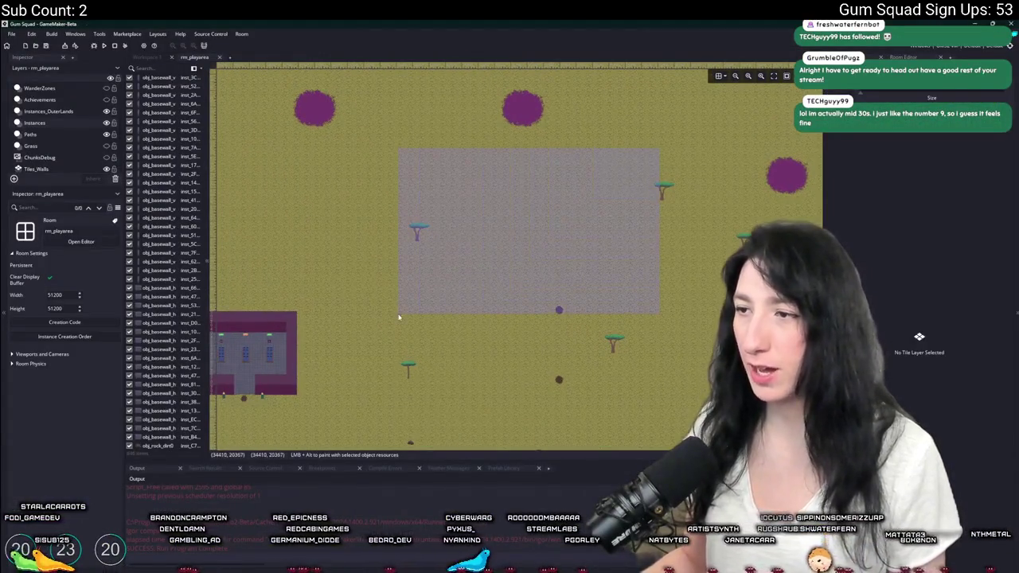
scroll(548, 236, "down", 1)
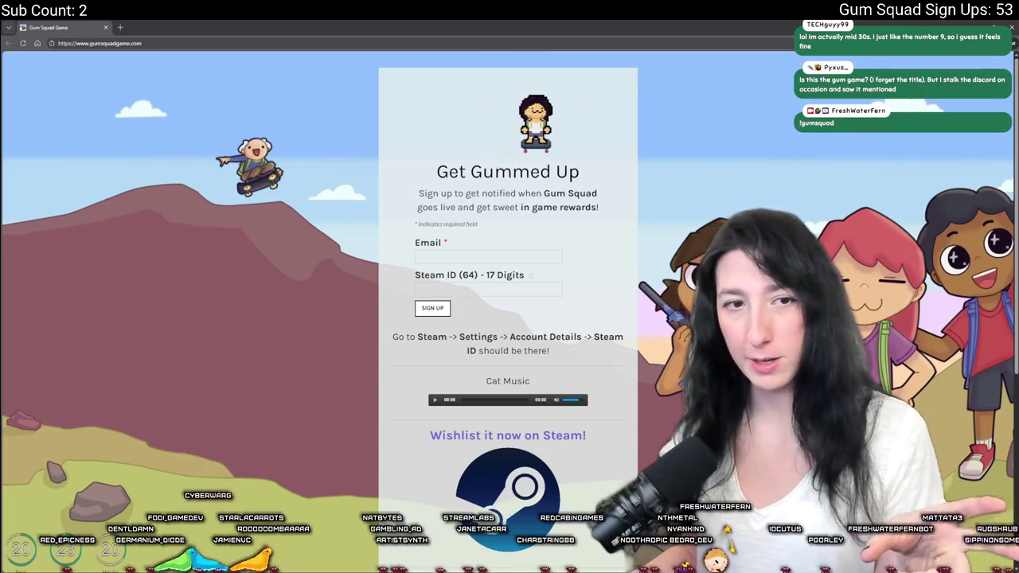
Open Gum Squad's Steam store page from the sign-up site and skip ahead in its trailer.
scroll(532, 279, "down", 2)
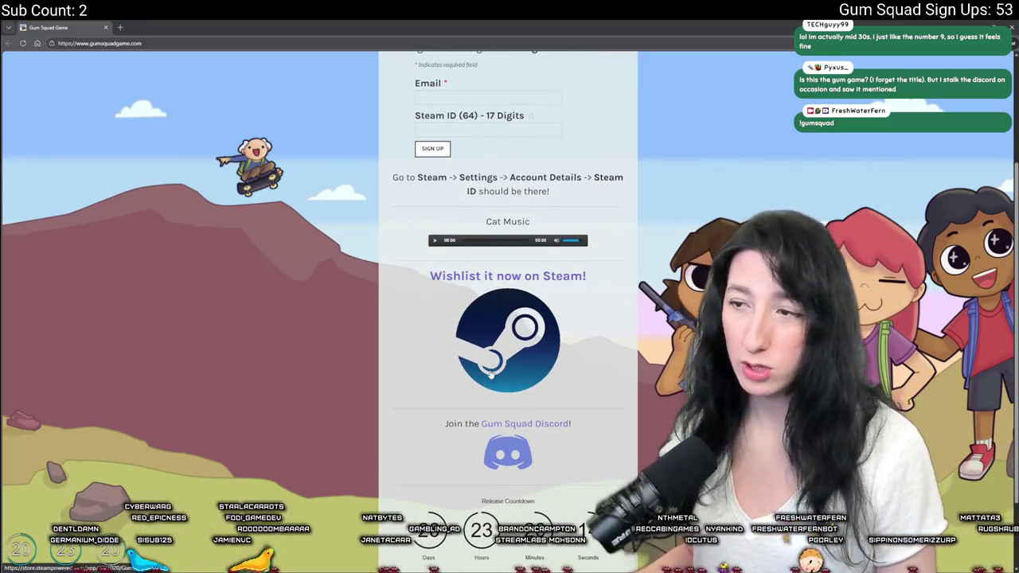
left_click(181, 23)
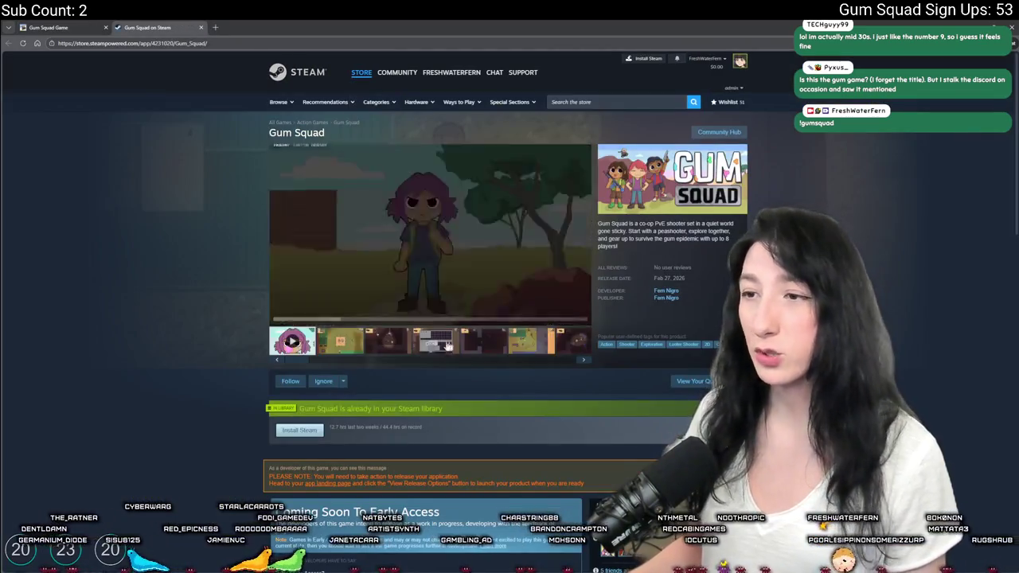
left_click(386, 308)
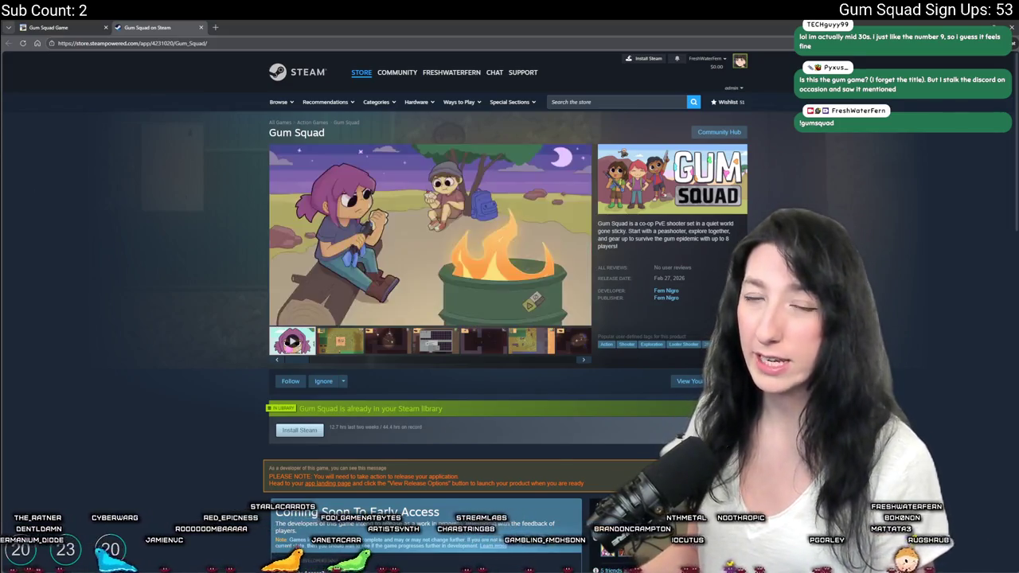
scroll(397, 202, "down", 8)
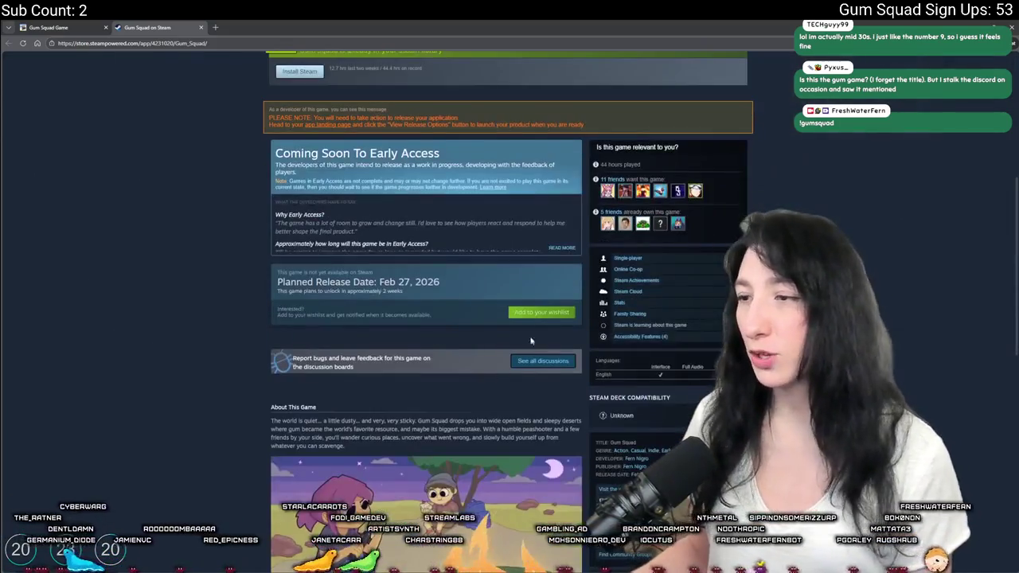
scroll(398, 202, "up", 5)
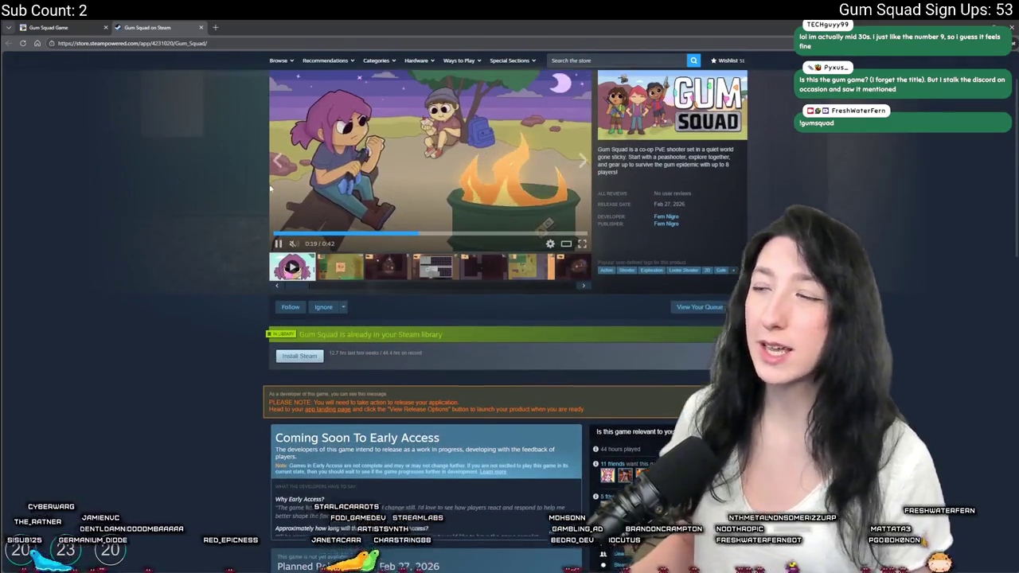
scroll(155, 198, "up", 2)
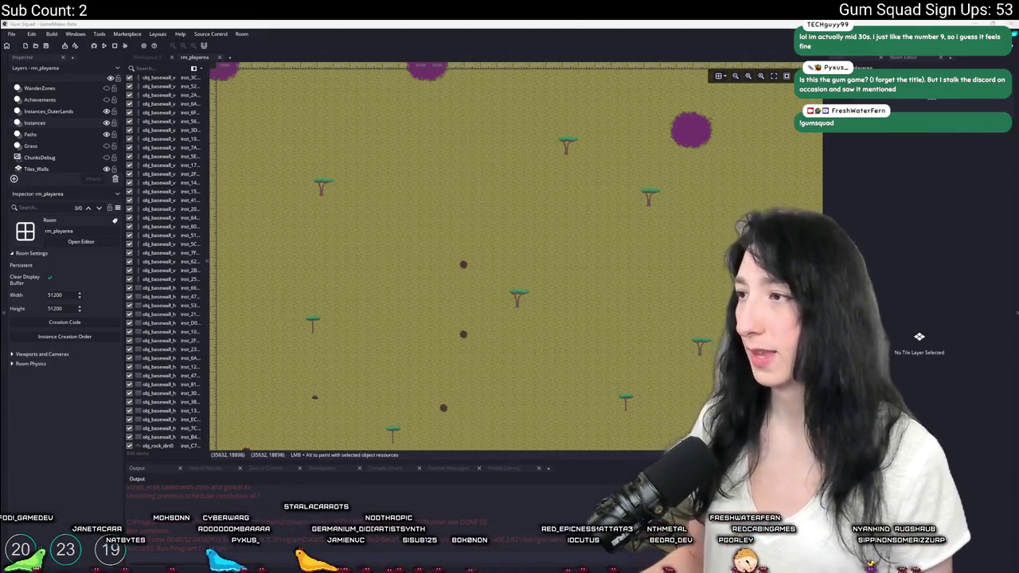
Return to the SavannahProps drawing and pan and zoom around the fence props.
key("alt+Tab")
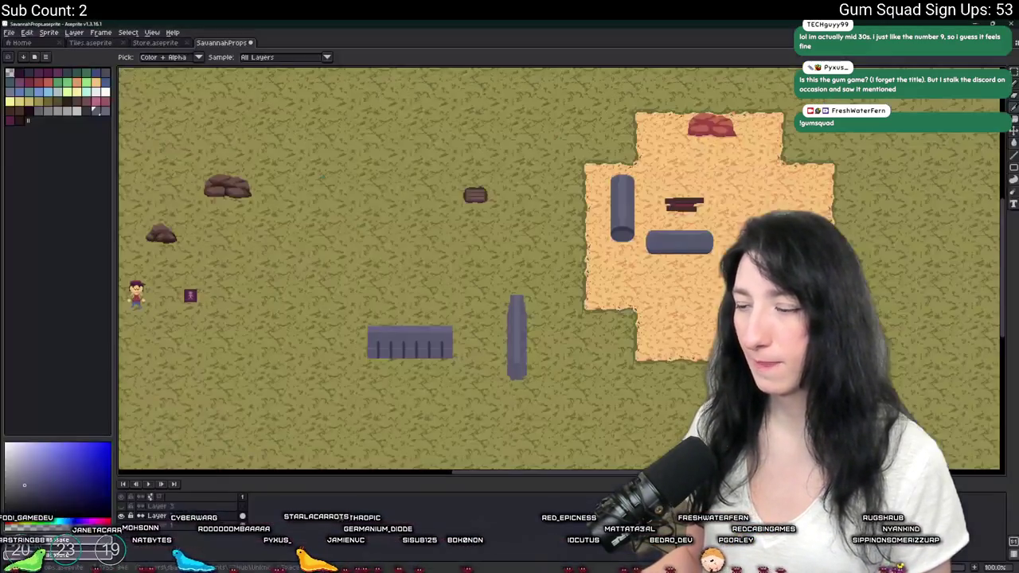
left_click_drag(477, 347, 538, 337)
scroll(555, 332, "up", 5)
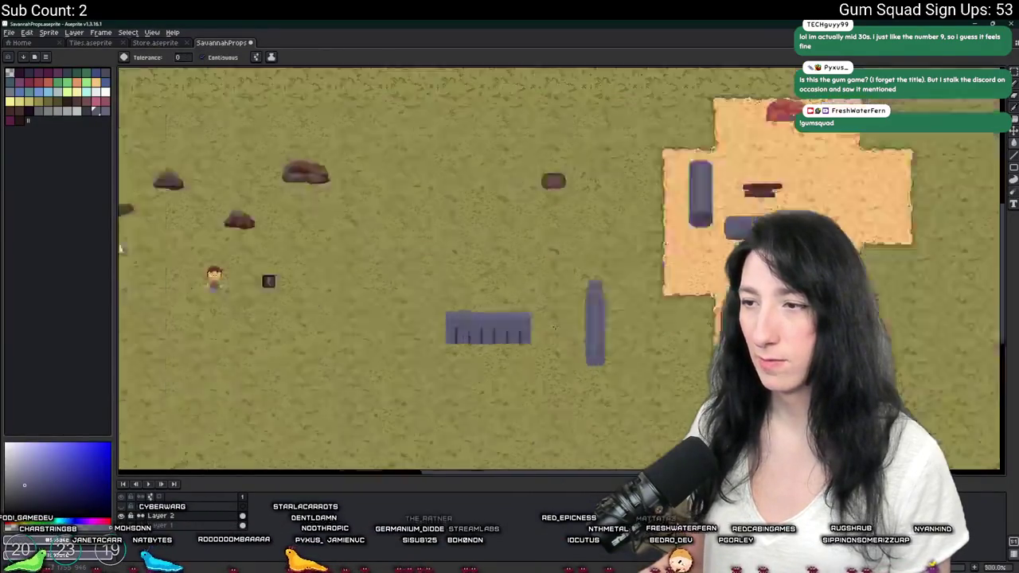
left_click_drag(523, 318, 425, 290)
scroll(425, 290, "down", 1)
left_click_drag(363, 245, 398, 261)
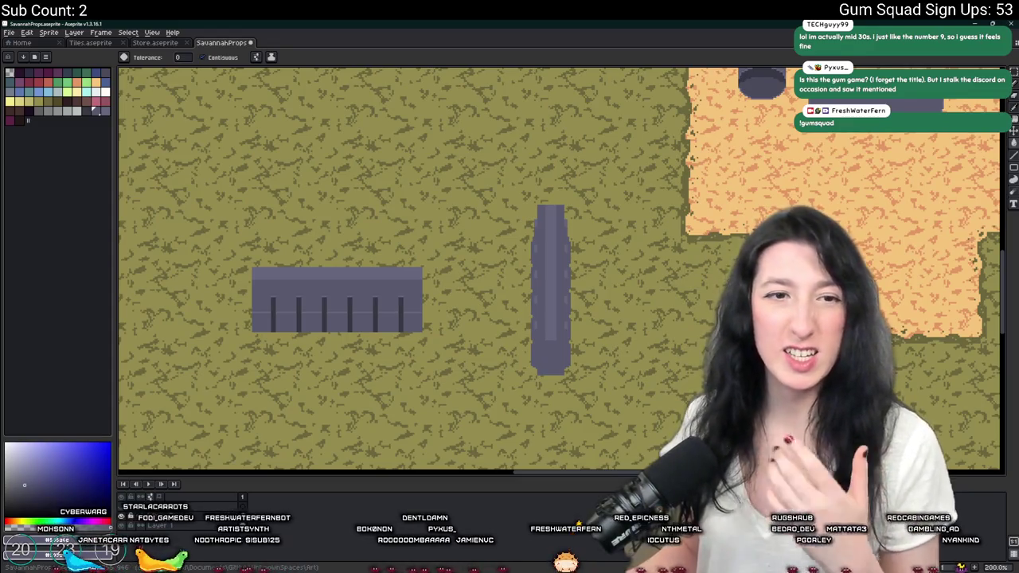
scroll(536, 257, "down", 2)
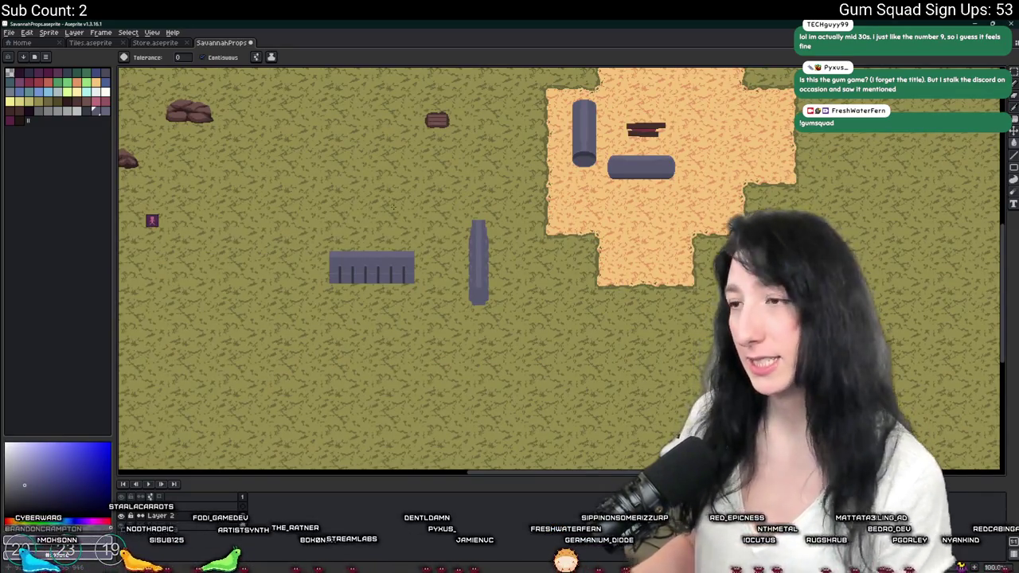
left_click_drag(392, 207, 415, 219)
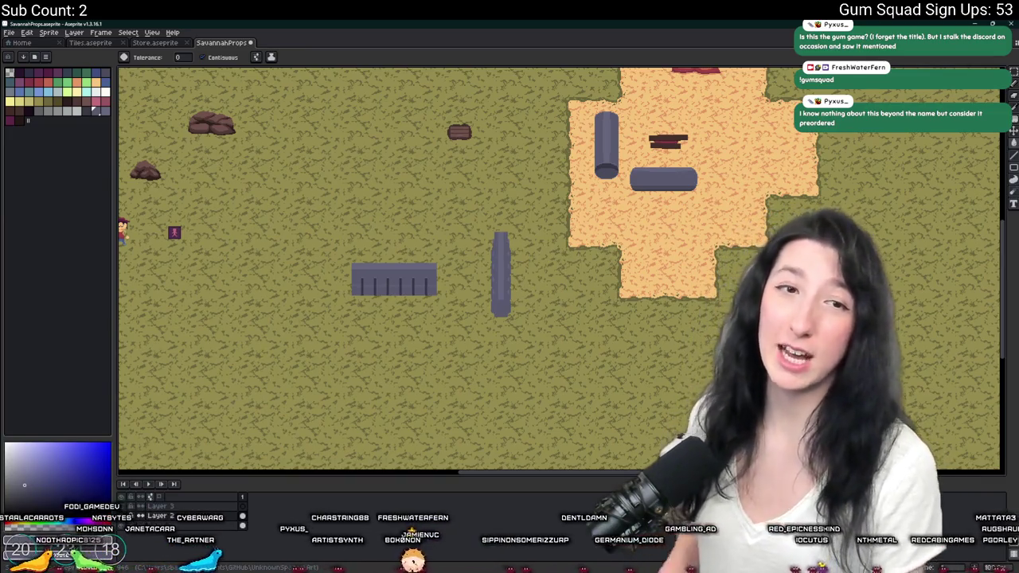
left_click_drag(420, 264, 553, 268)
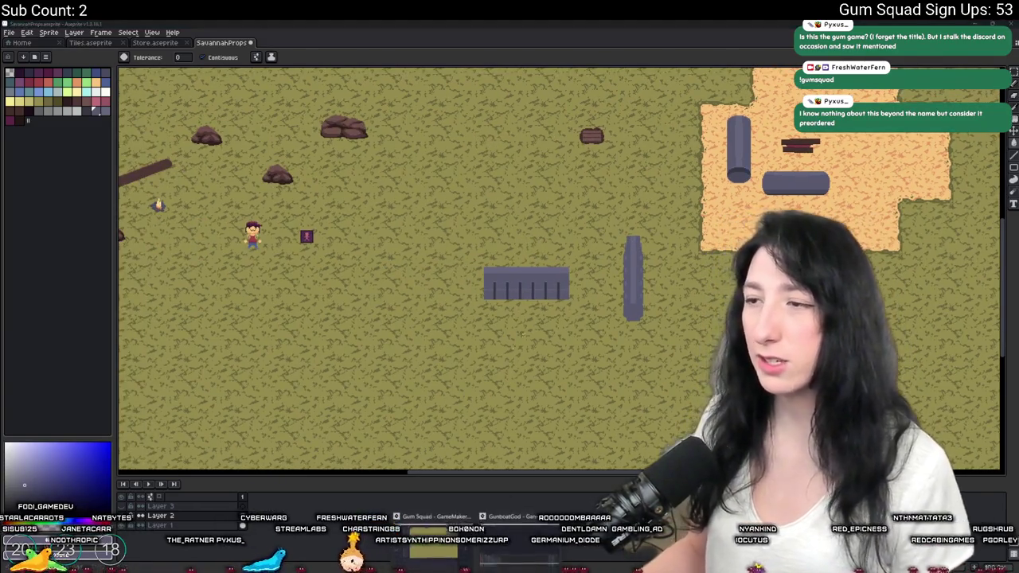
left_click(422, 518)
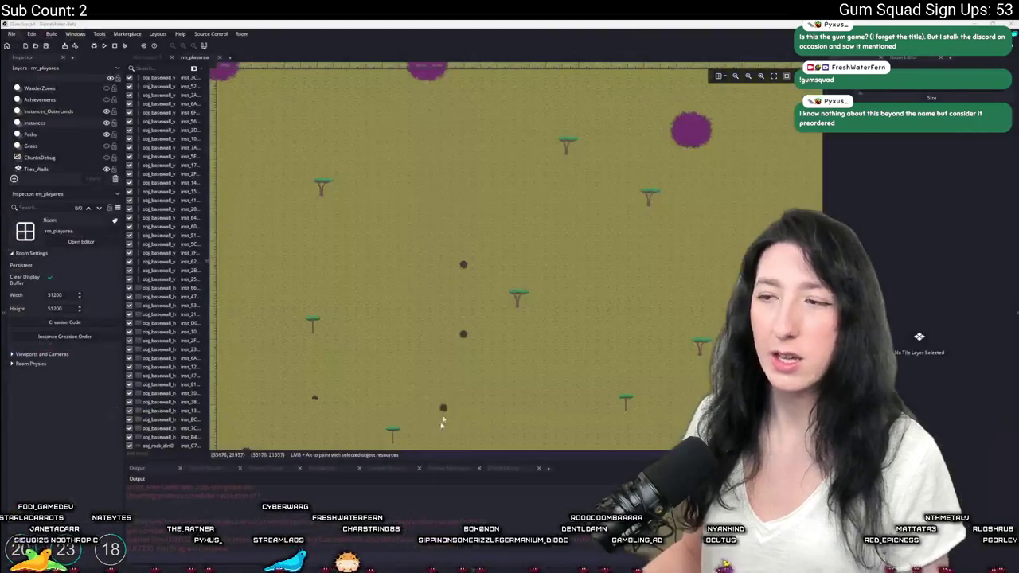
Pan around the base in rm_playarea, select a vertical wall instance, and expand the Asset Browser.
left_click_drag(631, 304, 788, 295)
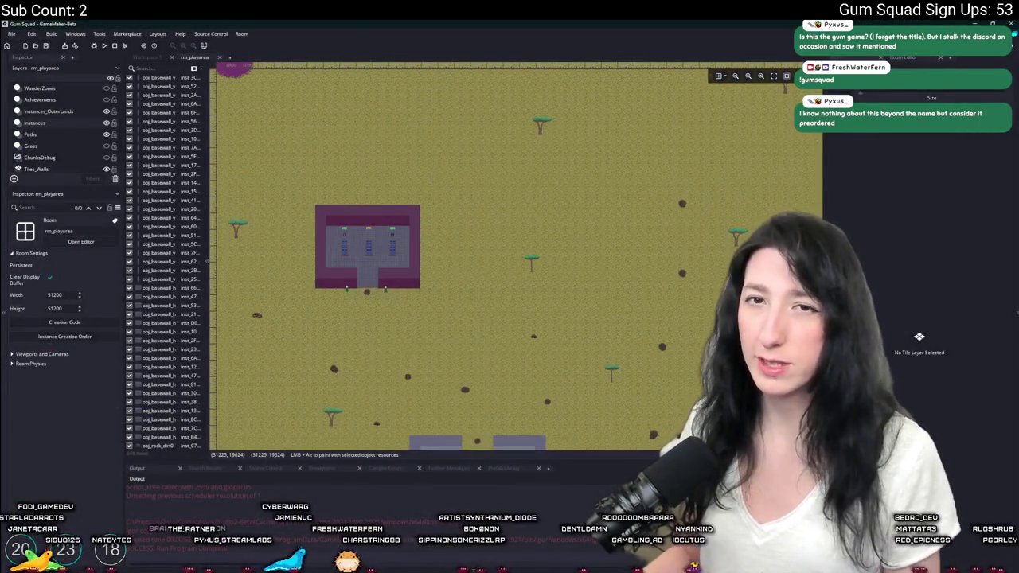
left_click(155, 192)
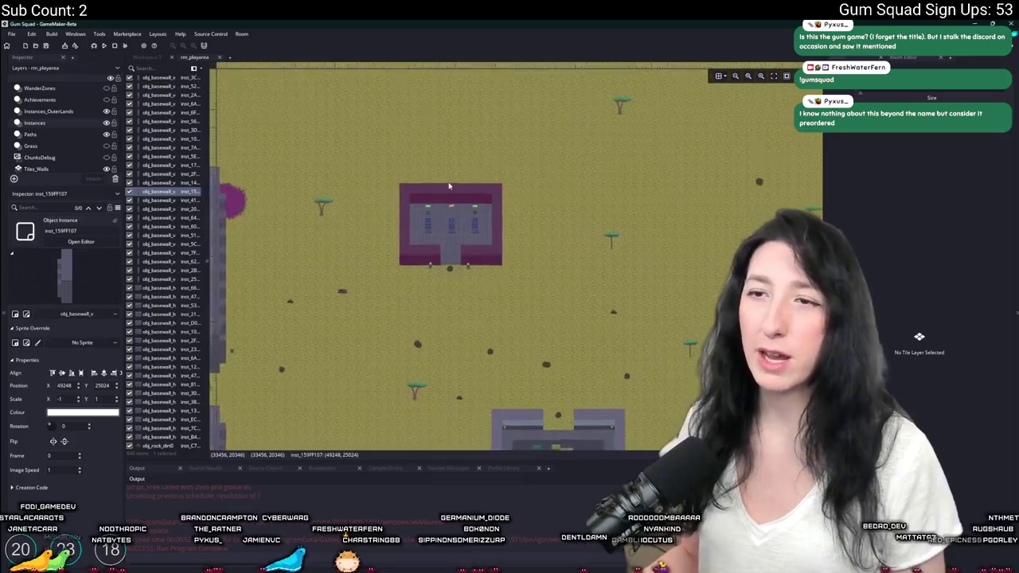
scroll(366, 207, "down", 3)
scroll(503, 275, "up", 2)
scroll(503, 275, "down", 3)
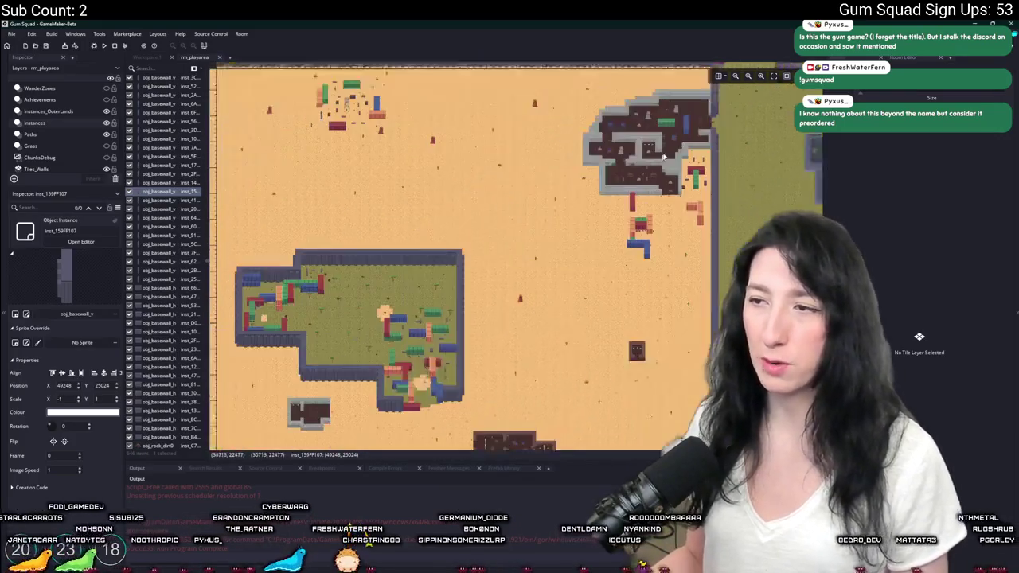
scroll(451, 229, "up", 3)
left_click_drag(451, 229, 324, 209)
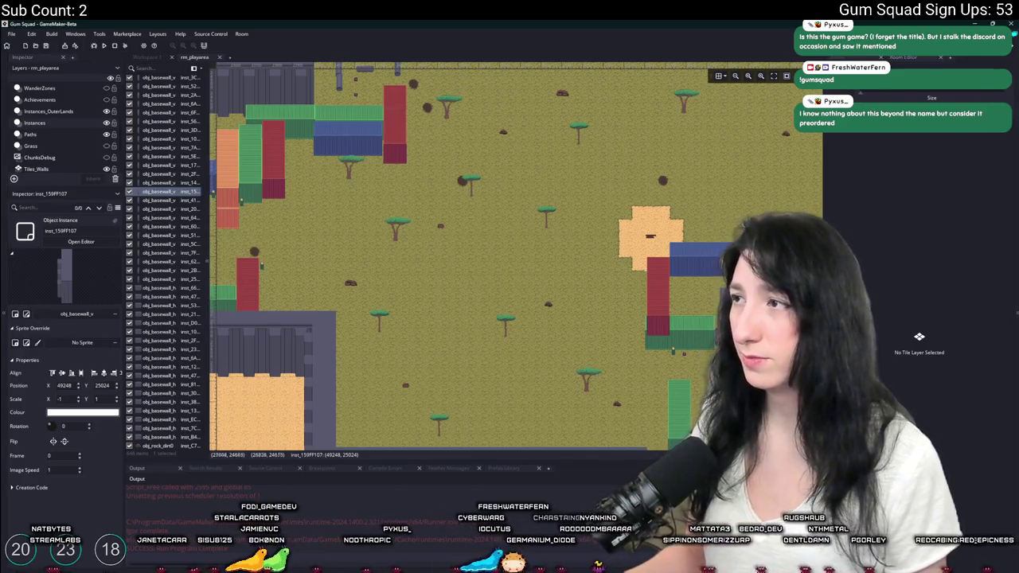
left_click(1018, 219)
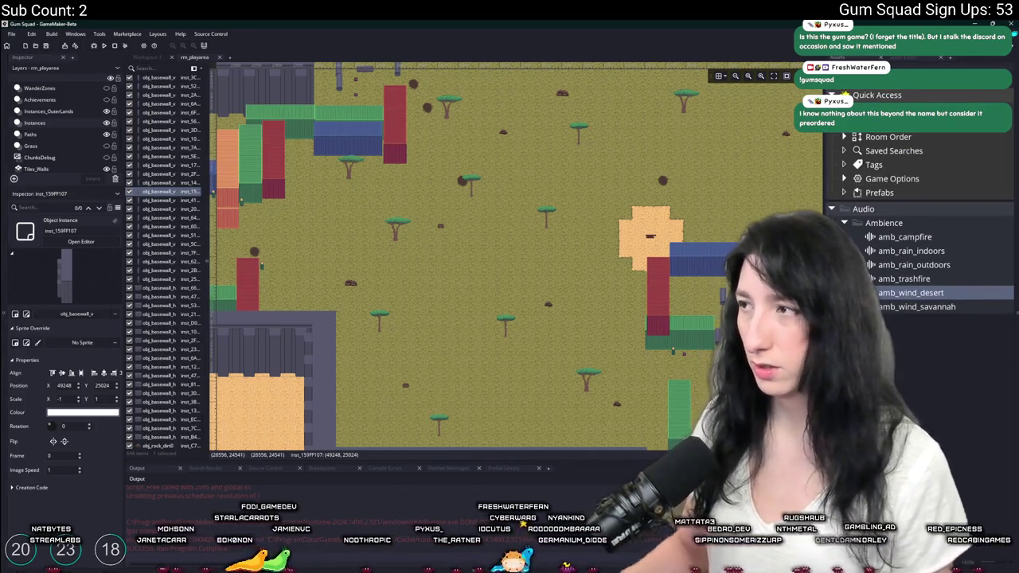
Select obj_vehicle_skateboard in the Asset Browser and zoom around the walled savannah arena.
left_click(921, 236)
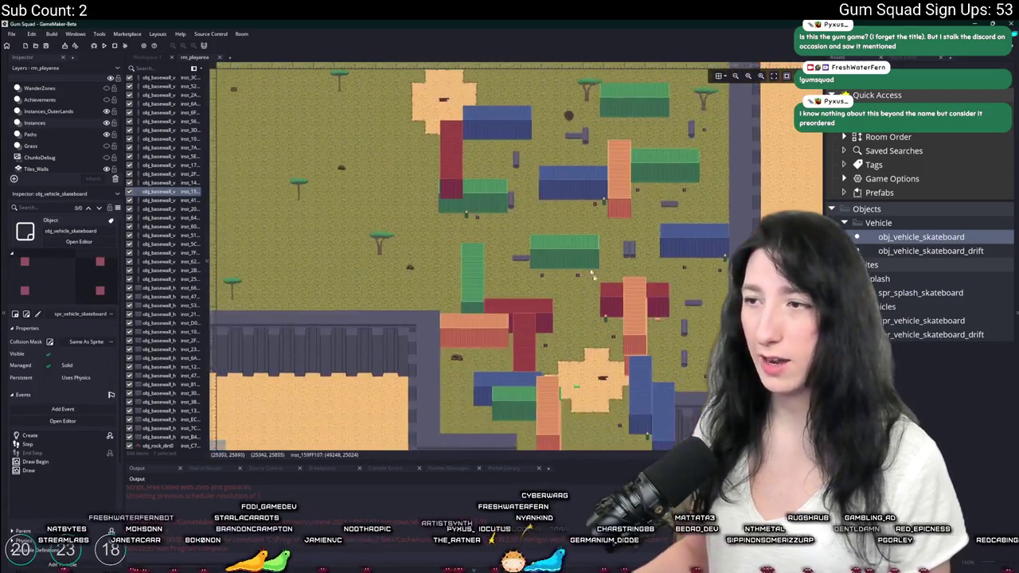
scroll(562, 253, "down", 4)
scroll(589, 189, "up", 4)
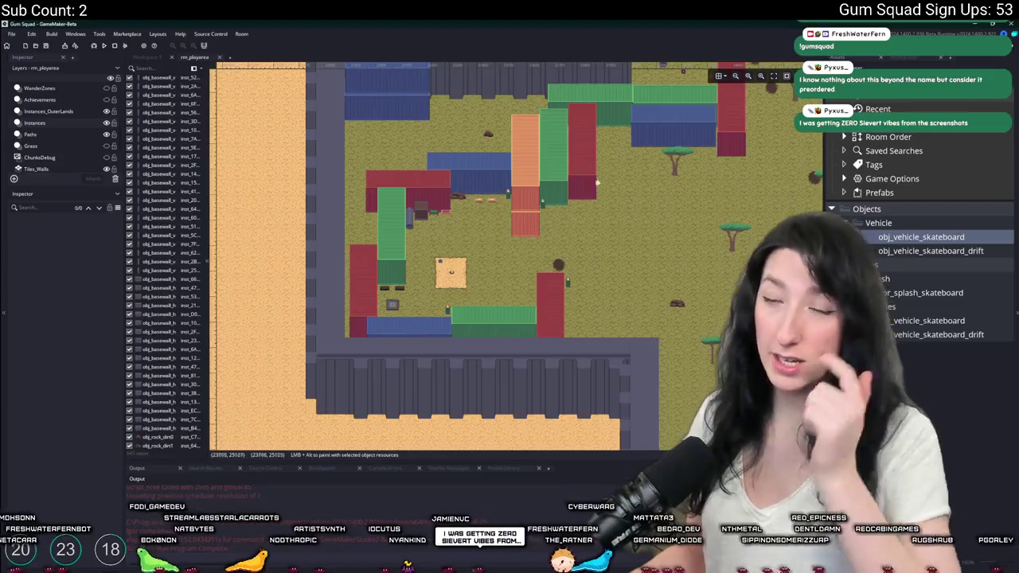
scroll(318, 239, "down", 3)
scroll(561, 165, "up", 3)
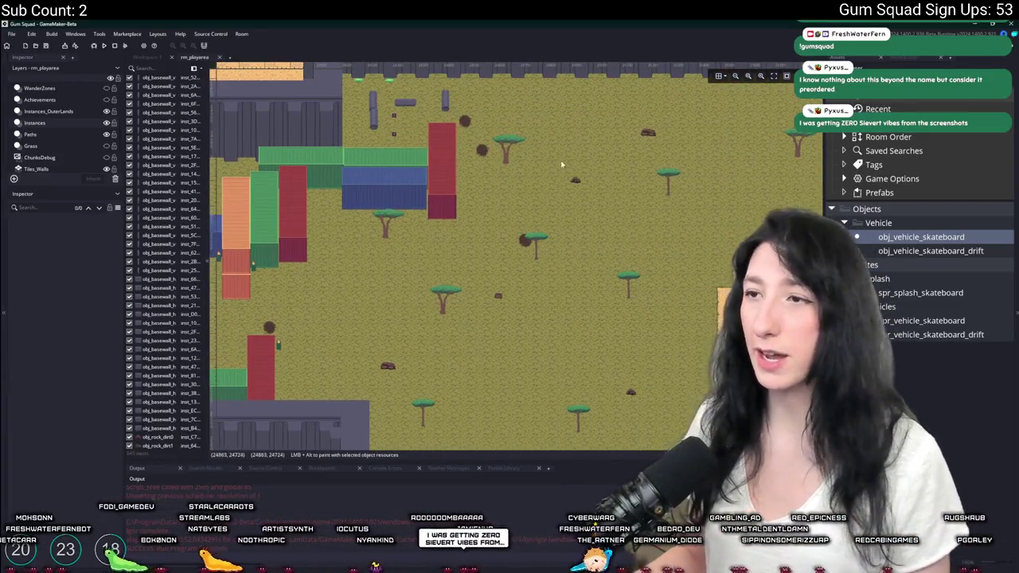
scroll(562, 165, "down", 4)
scroll(575, 239, "up", 2)
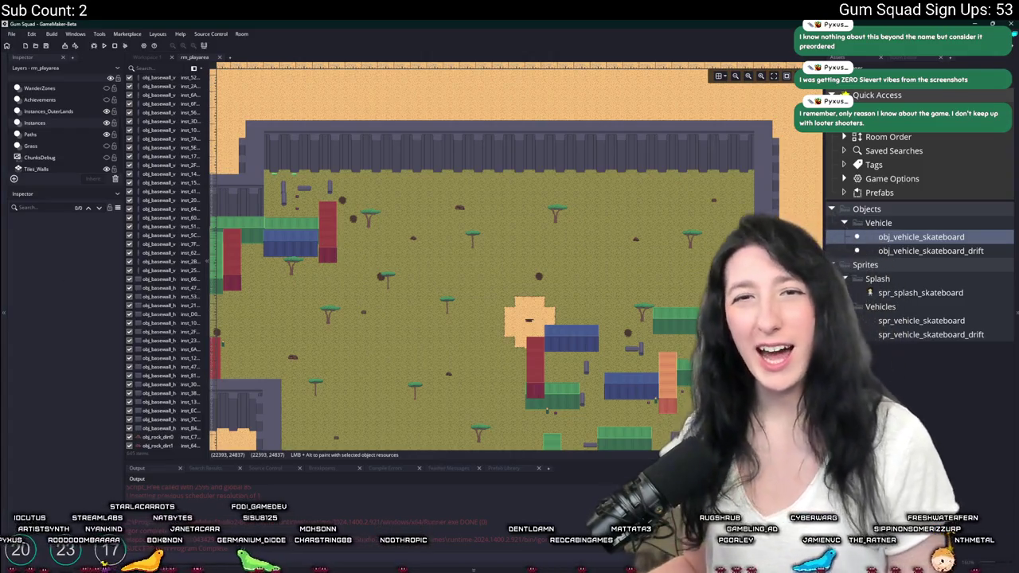
Place an obj_vehicle_skateboard instance beside the containers and benches.
scroll(462, 265, "down", 5)
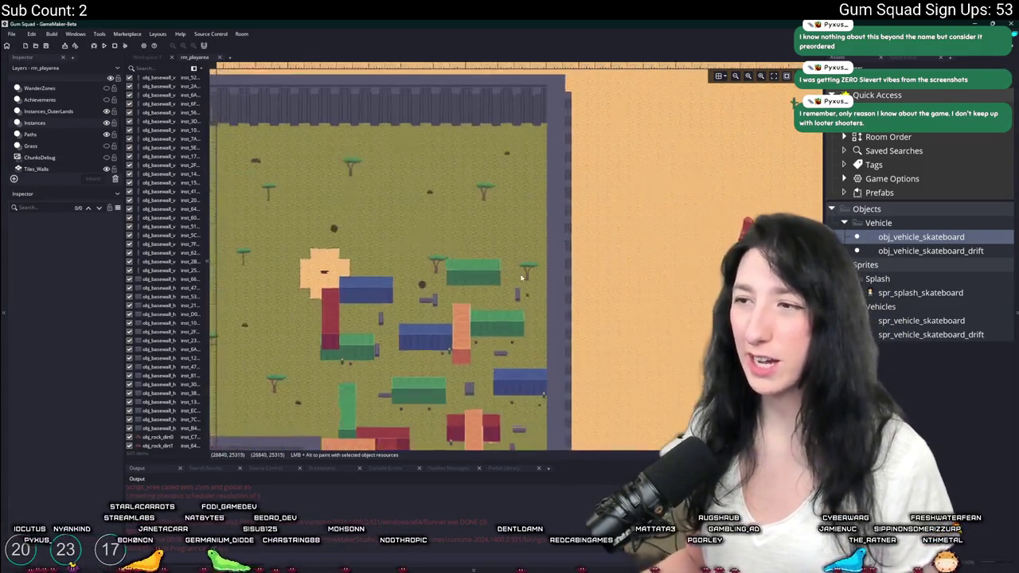
scroll(462, 266, "down", 3)
scroll(466, 108, "left", 3)
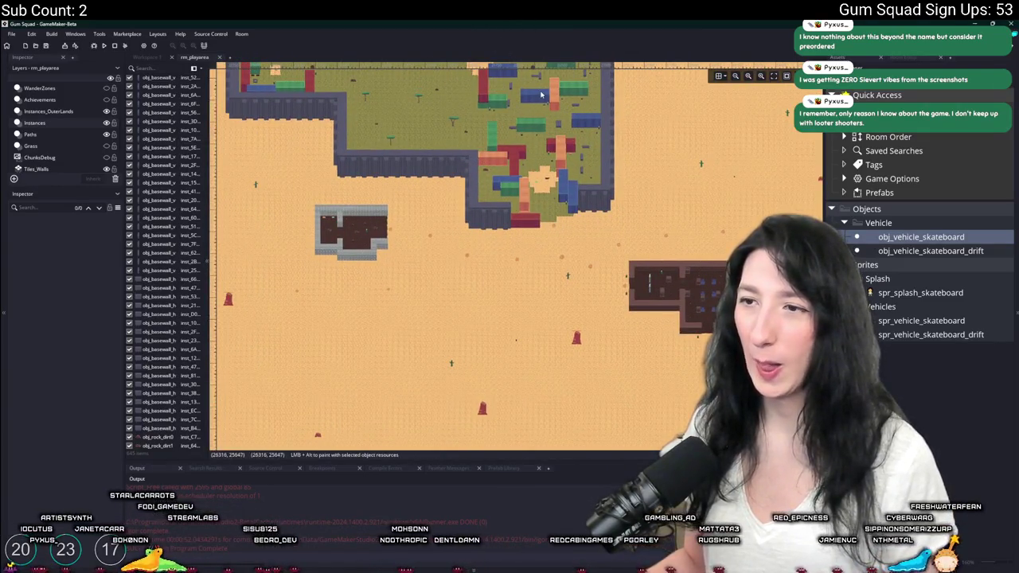
scroll(540, 94, "right", 10)
scroll(498, 235, "up", 3)
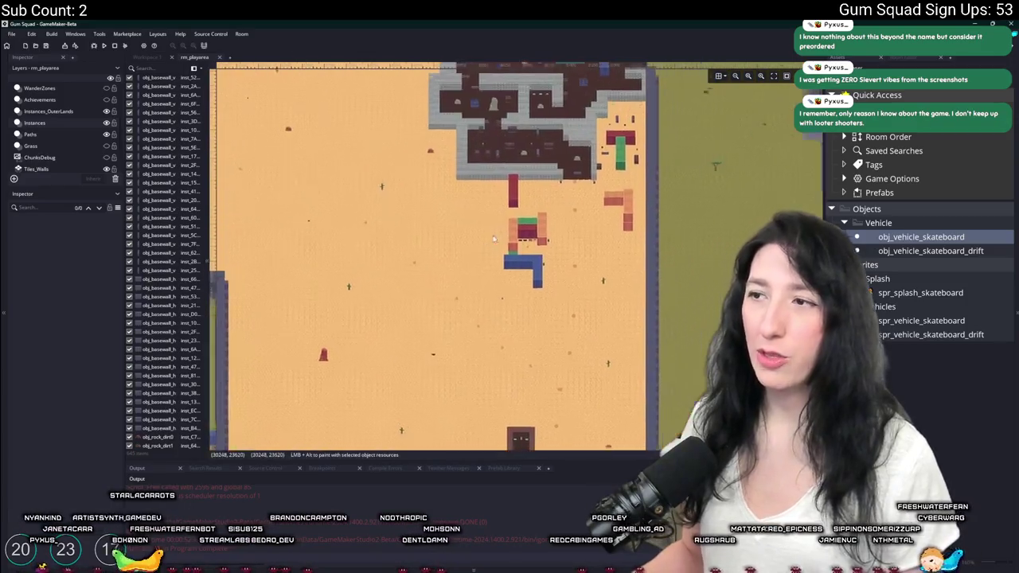
scroll(498, 234, "up", 5)
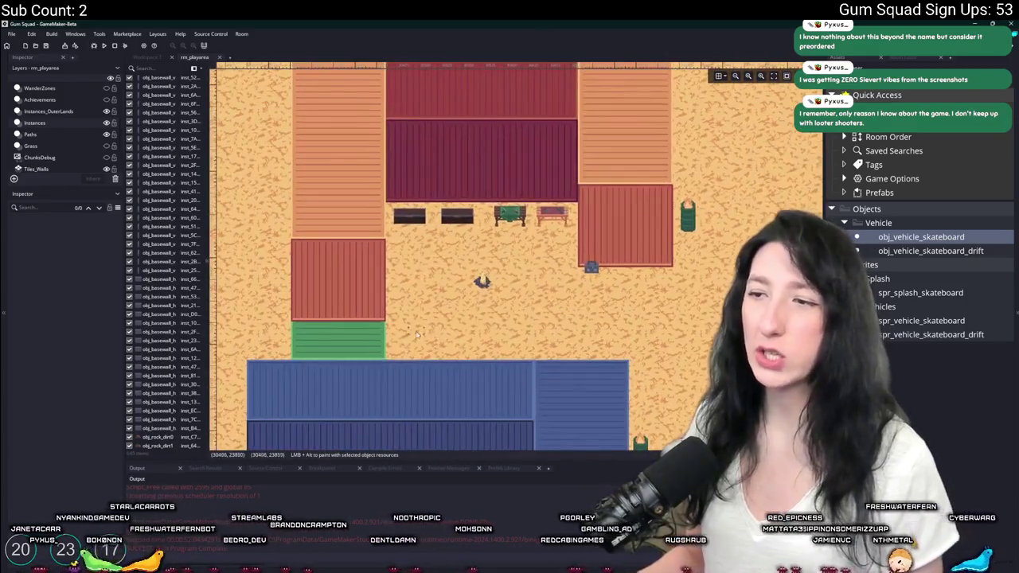
left_click(411, 347, "alt")
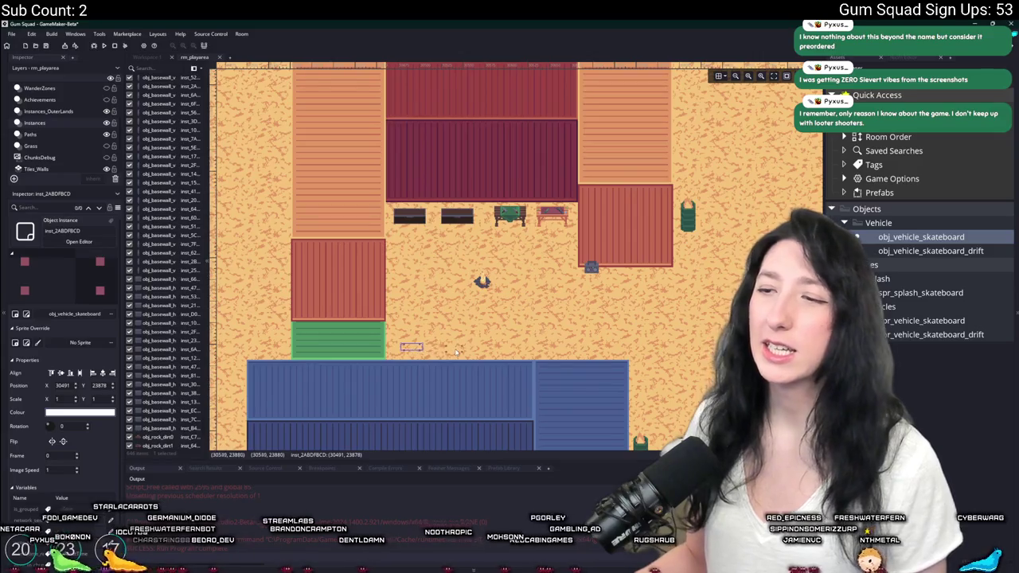
Zoom around the room and clear the current instance selection.
scroll(455, 353, "up", 6)
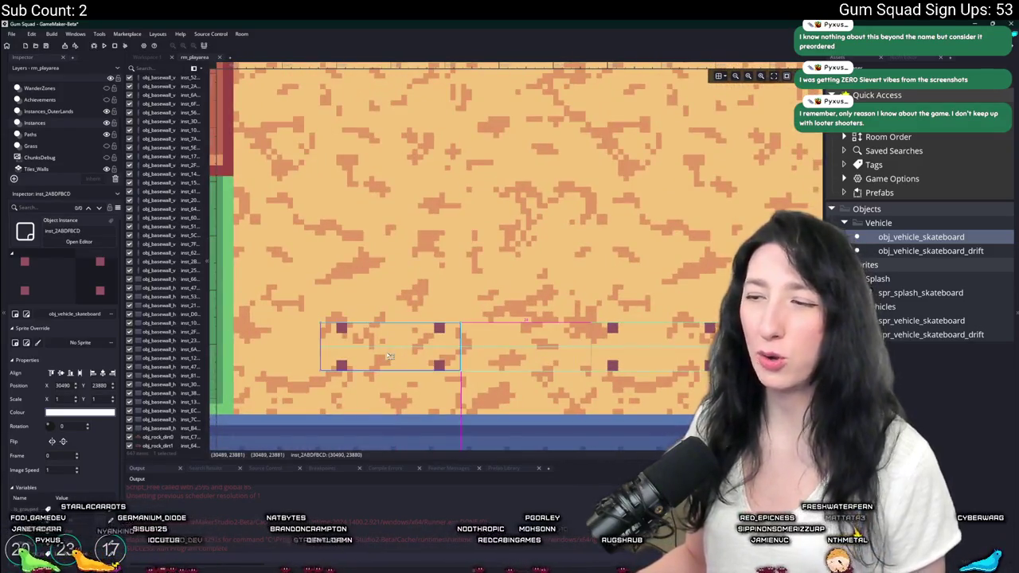
scroll(452, 260, "down", 6)
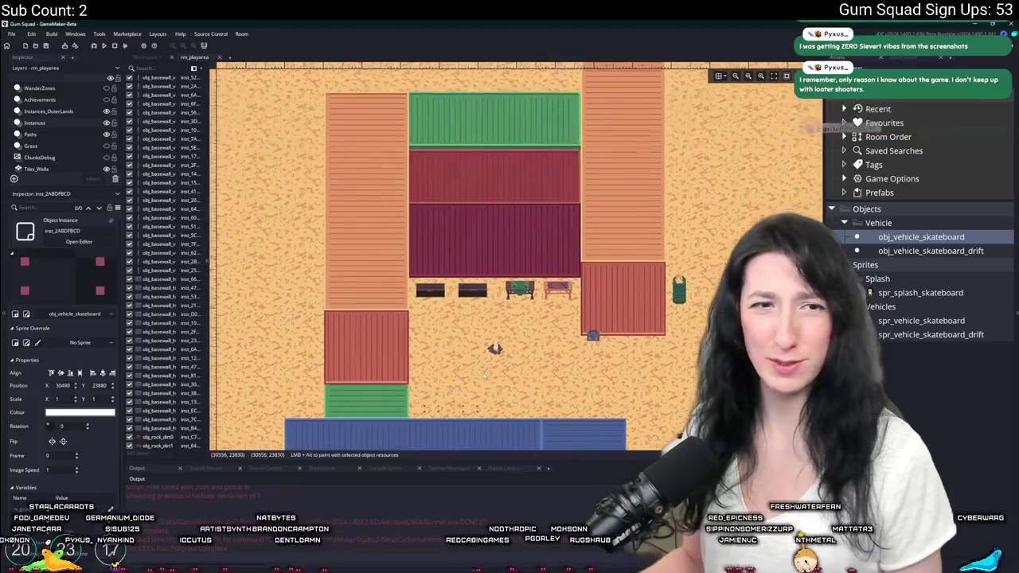
scroll(496, 279, "down", 5)
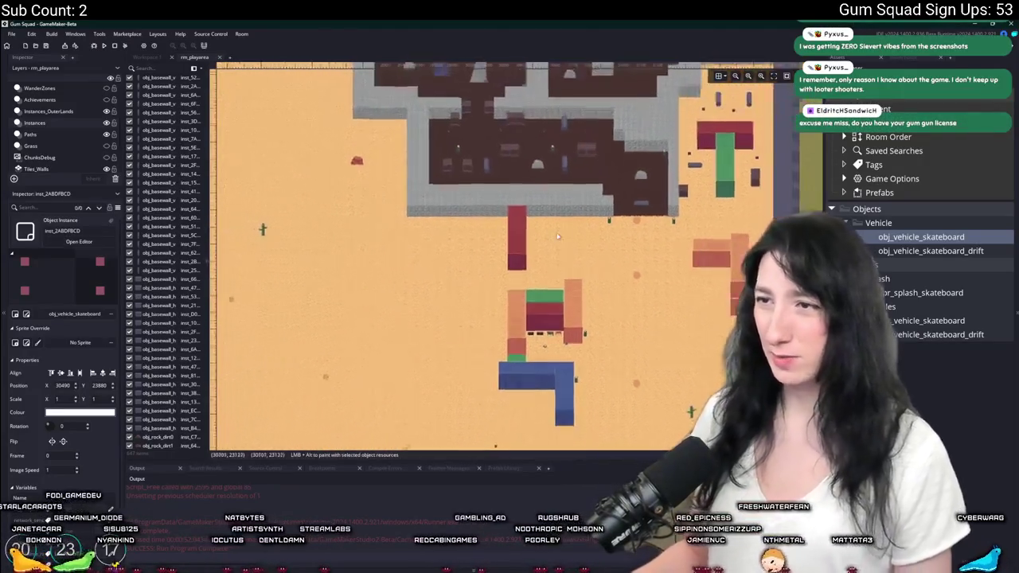
scroll(415, 190, "down", 2)
scroll(436, 276, "up", 4)
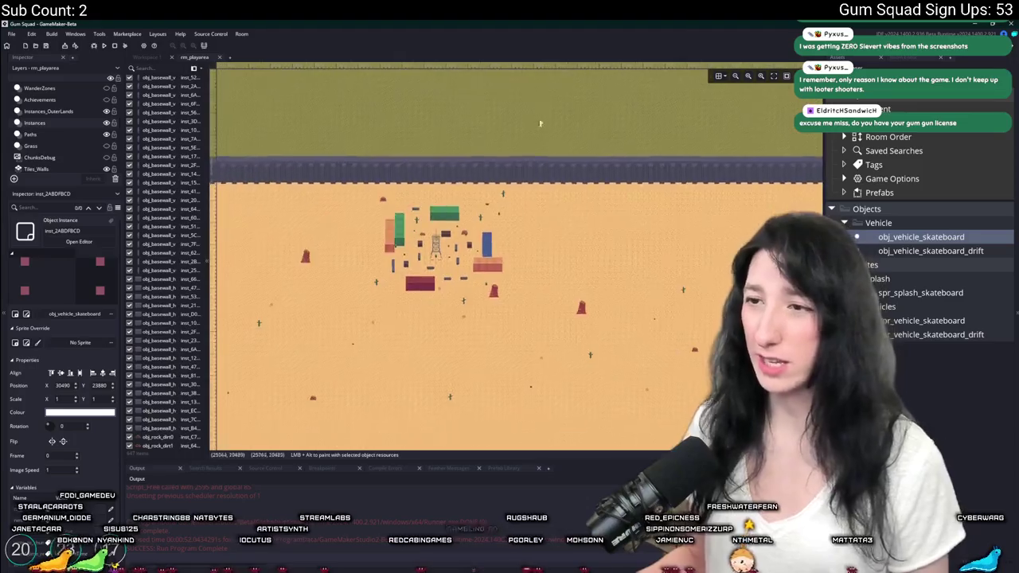
scroll(435, 276, "up", 5)
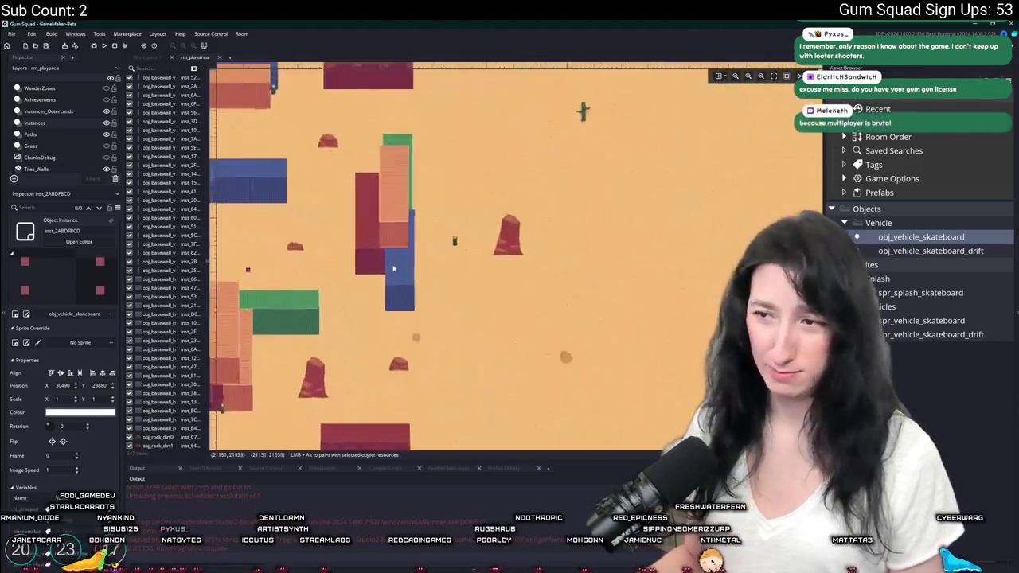
scroll(391, 272, "down", 3)
scroll(403, 303, "up", 4)
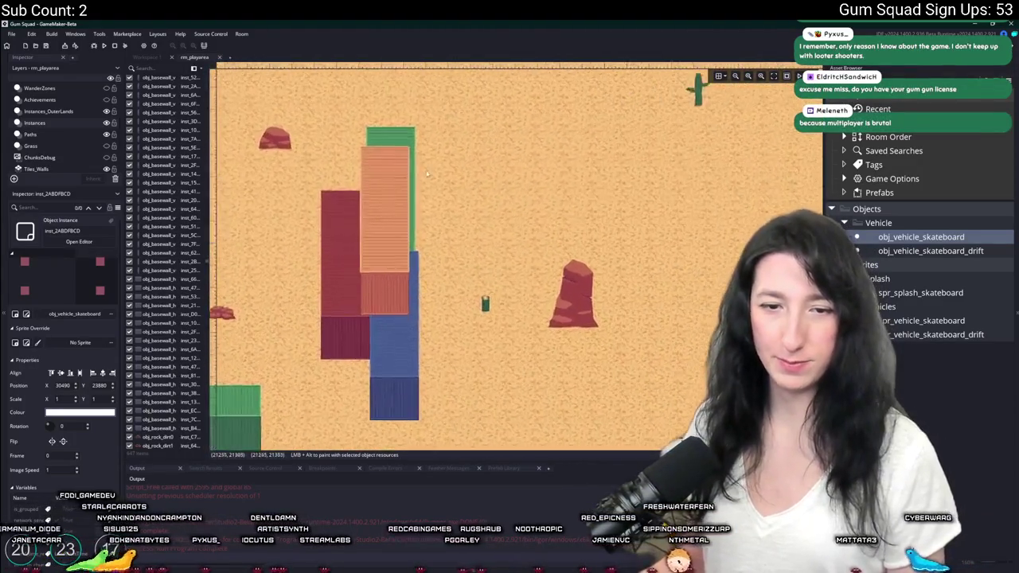
scroll(297, 246, "up", 4)
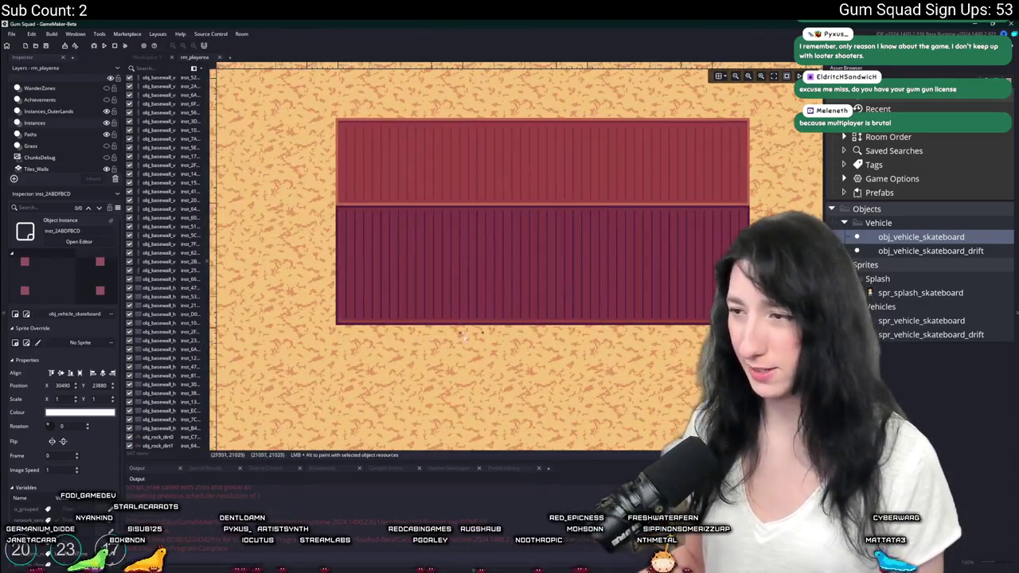
scroll(494, 347, "down", 8)
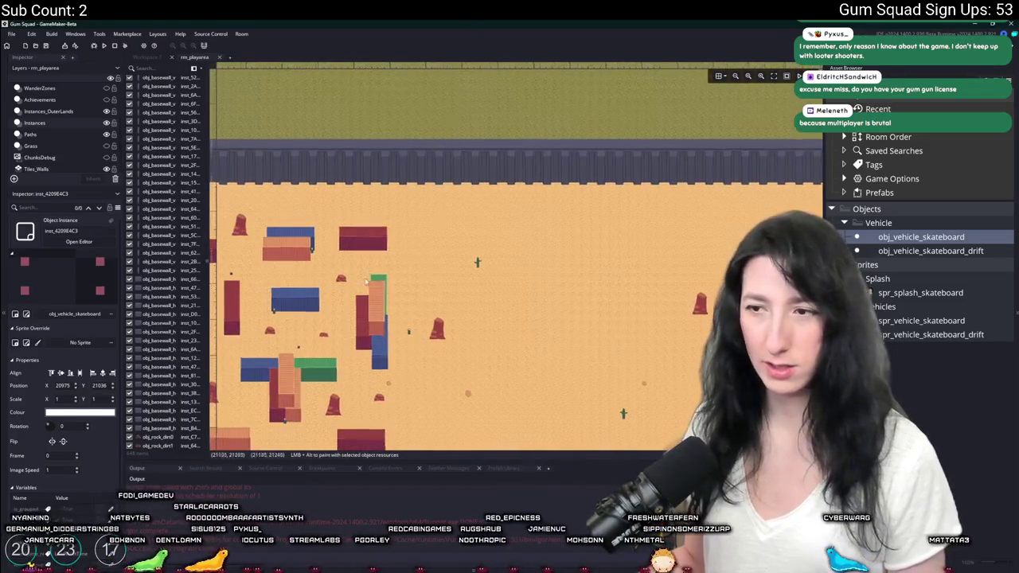
scroll(343, 262, "up", 2)
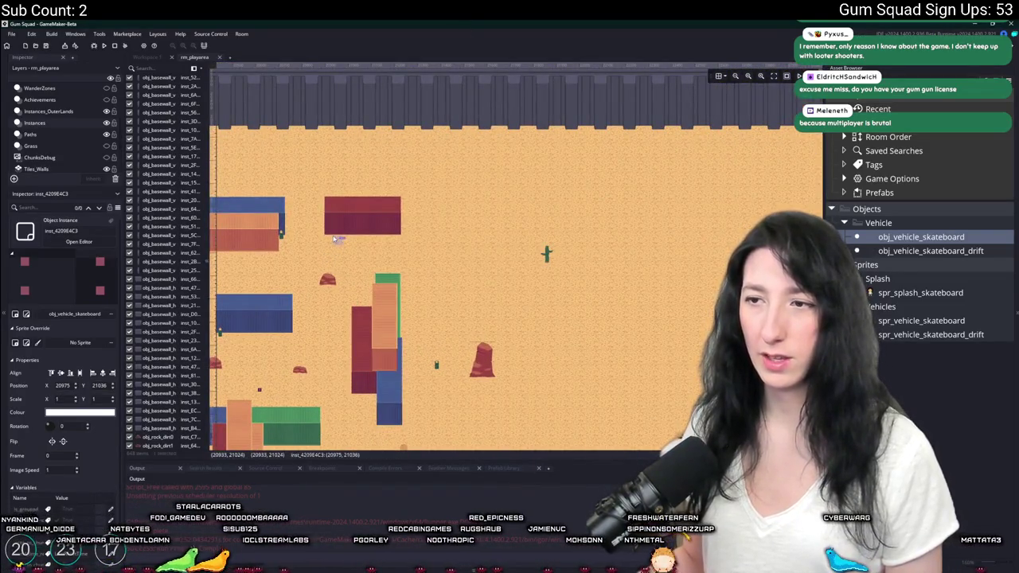
left_click(513, 251)
Place a second skateboard instance inside the grey tiled building near the chest.
scroll(306, 227, "down", 5)
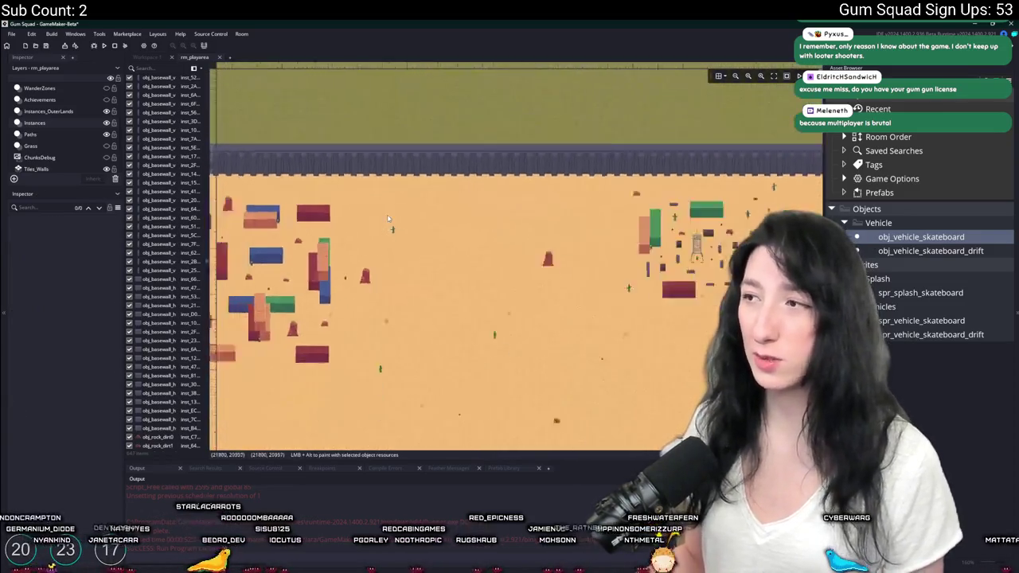
scroll(542, 319, "up", 6)
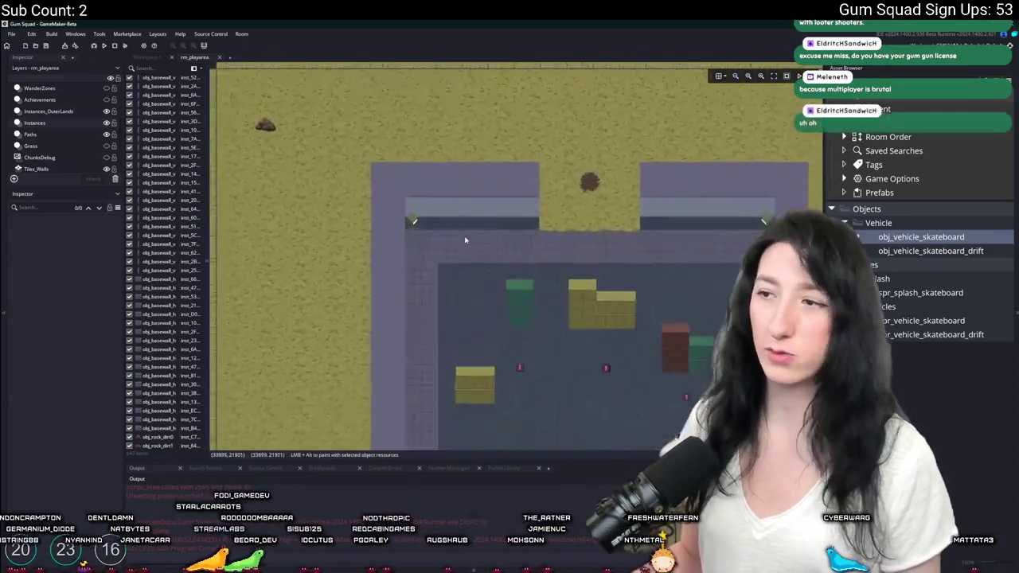
scroll(542, 318, "down", 5)
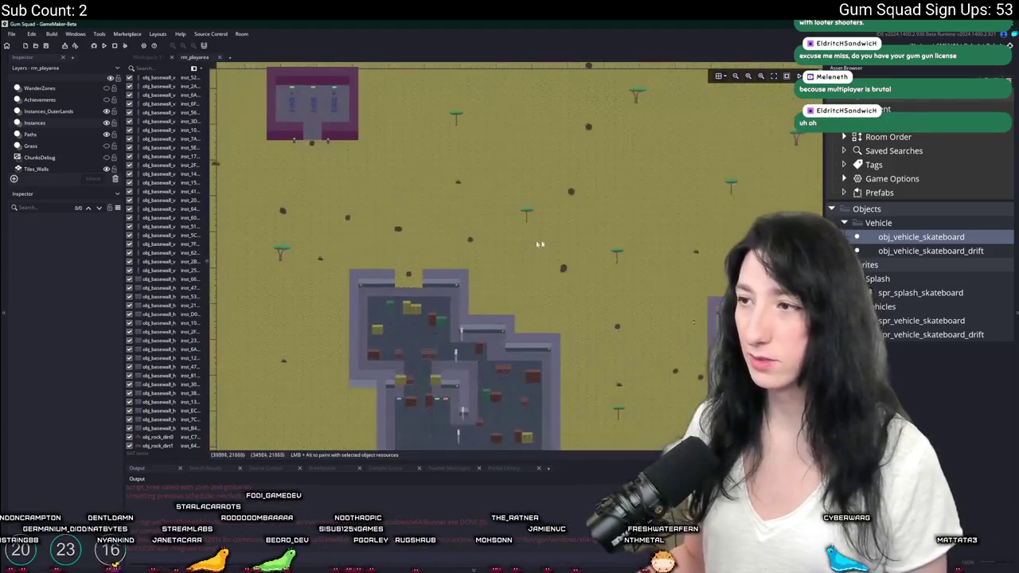
scroll(416, 258, "up", 2)
scroll(467, 293, "up", 4)
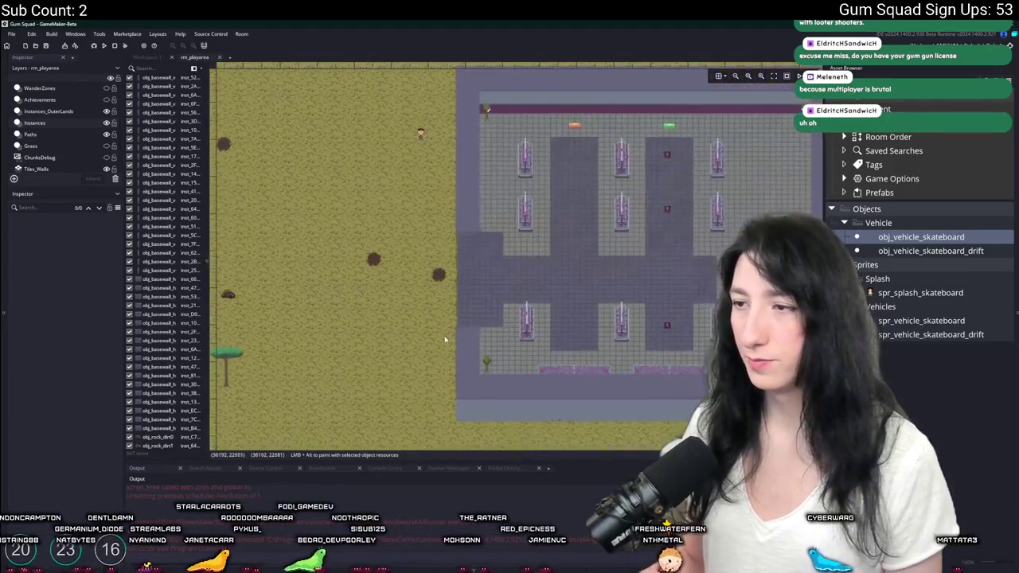
scroll(371, 343, "up", 2)
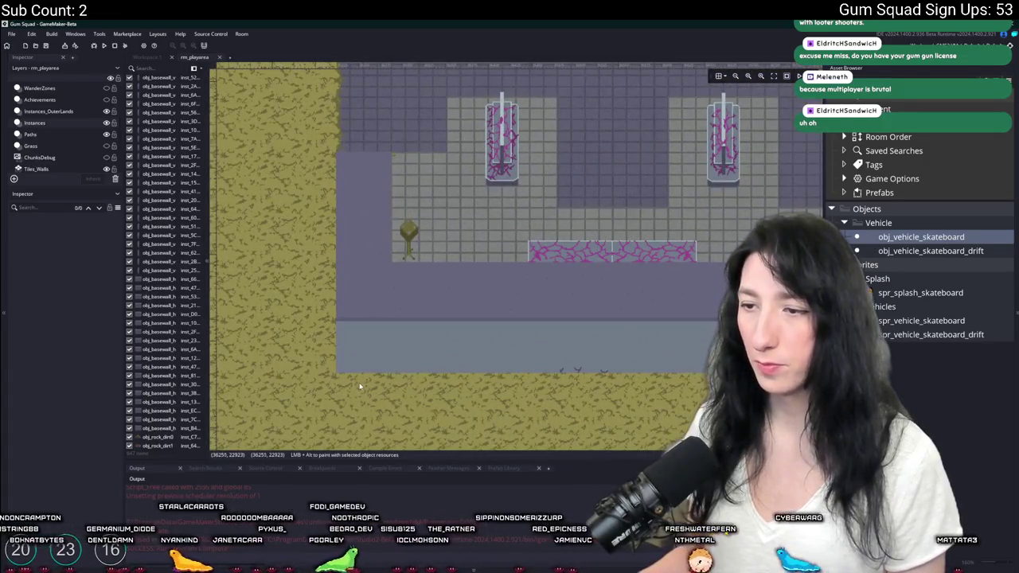
scroll(393, 307, "up", 2)
scroll(384, 127, "down", 2)
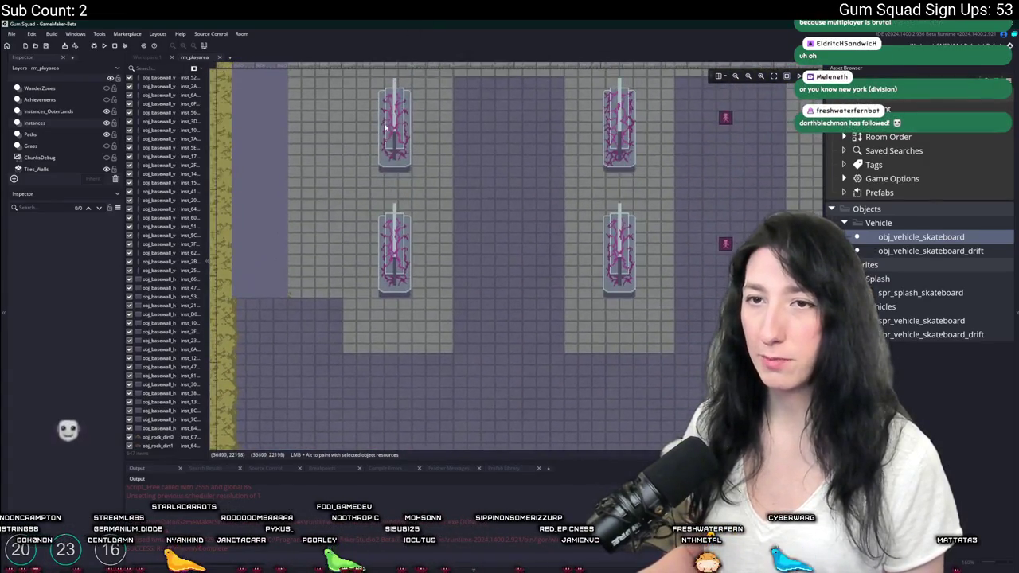
scroll(398, 175, "down", 2)
scroll(321, 262, "up", 4)
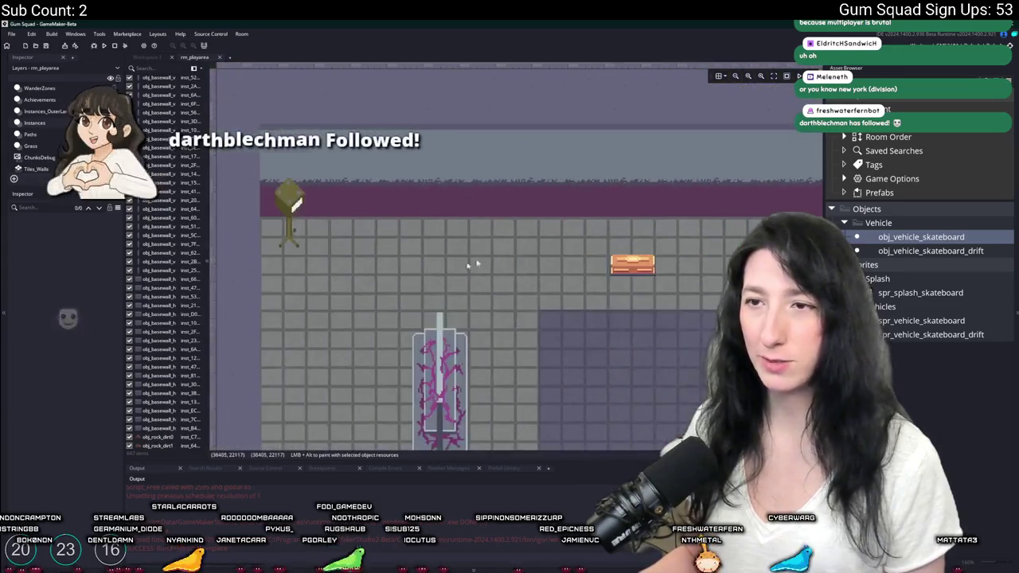
scroll(444, 272, "up", 3)
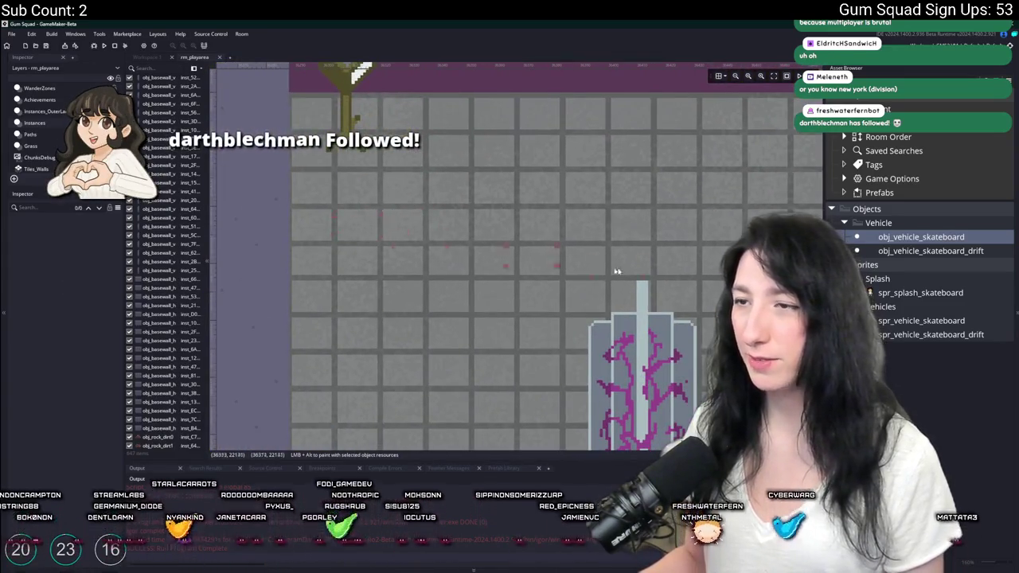
scroll(561, 230, "right", 5)
scroll(541, 175, "up", 1)
left_click(541, 161)
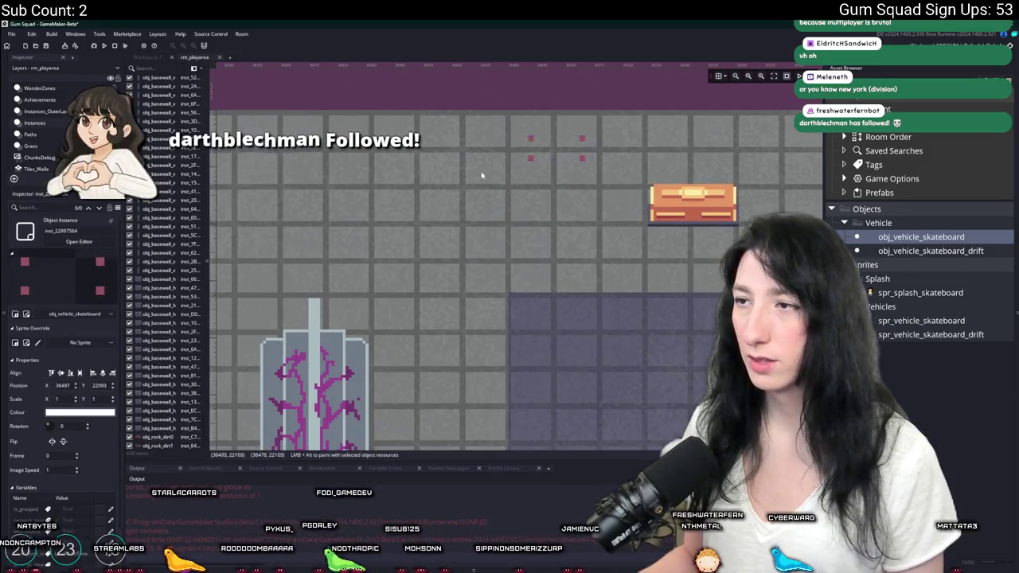
scroll(470, 199, "down", 5)
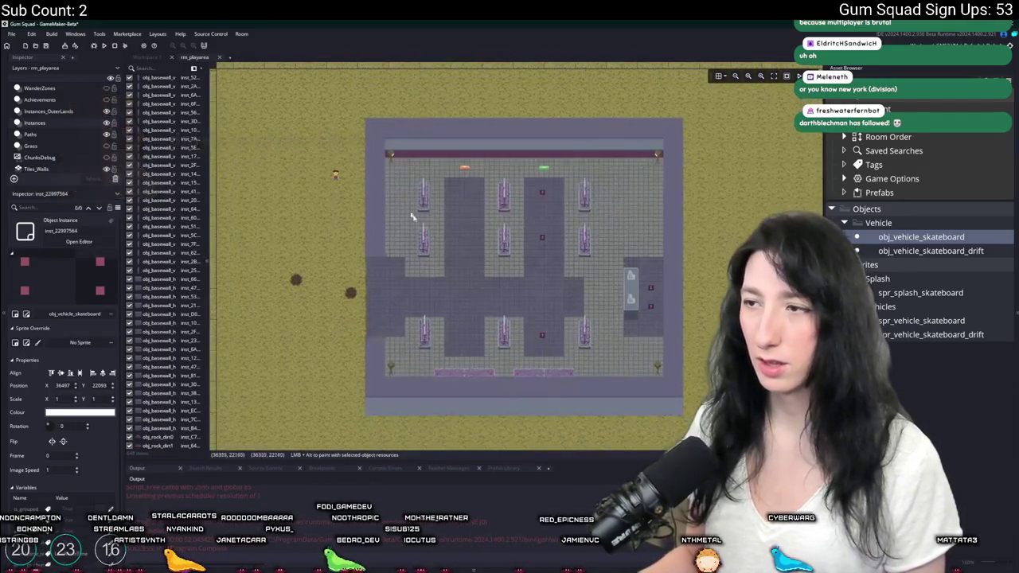
scroll(402, 203, "down", 4)
Run the build with F5 and create a new private world lobby.
key("F5")
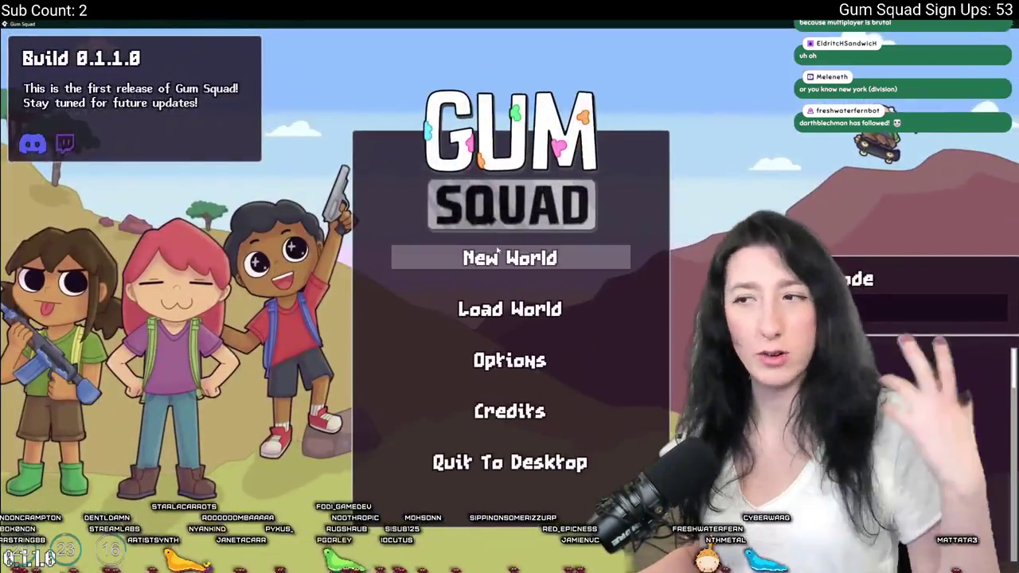
left_click(510, 257)
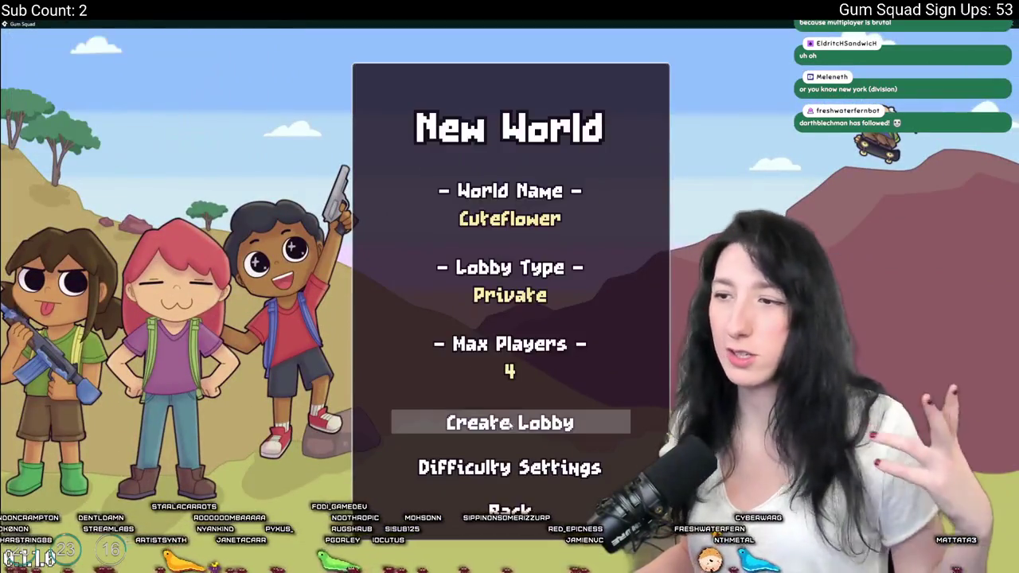
scroll(514, 371, "up", 4)
scroll(511, 371, "up", 1)
left_click(509, 422)
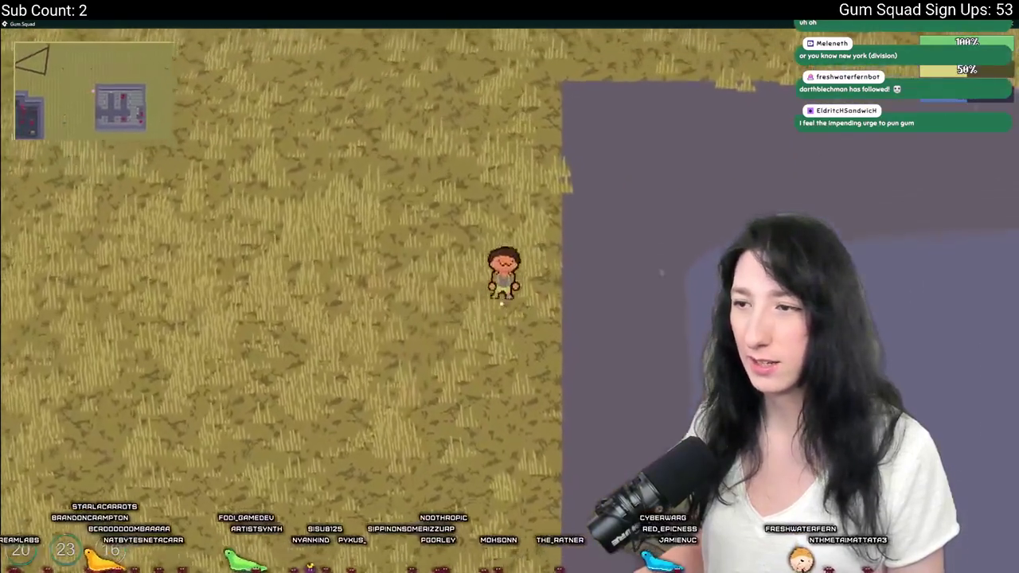
Equip the revolver from the inventory and walk through the field into the purple tiled room.
key("Tab")
left_click(184, 345)
key("Tab")
key("s")
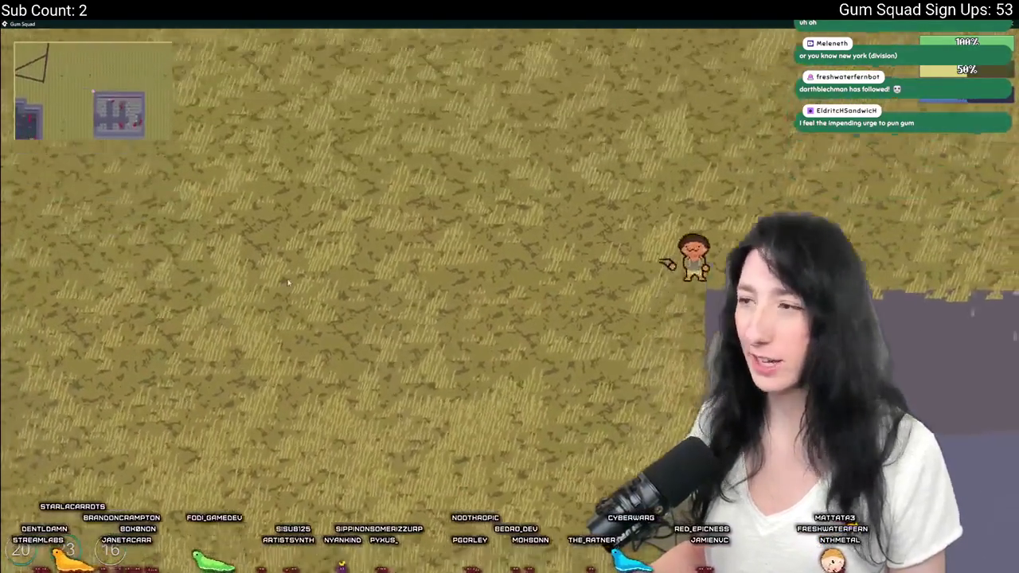
key("s")
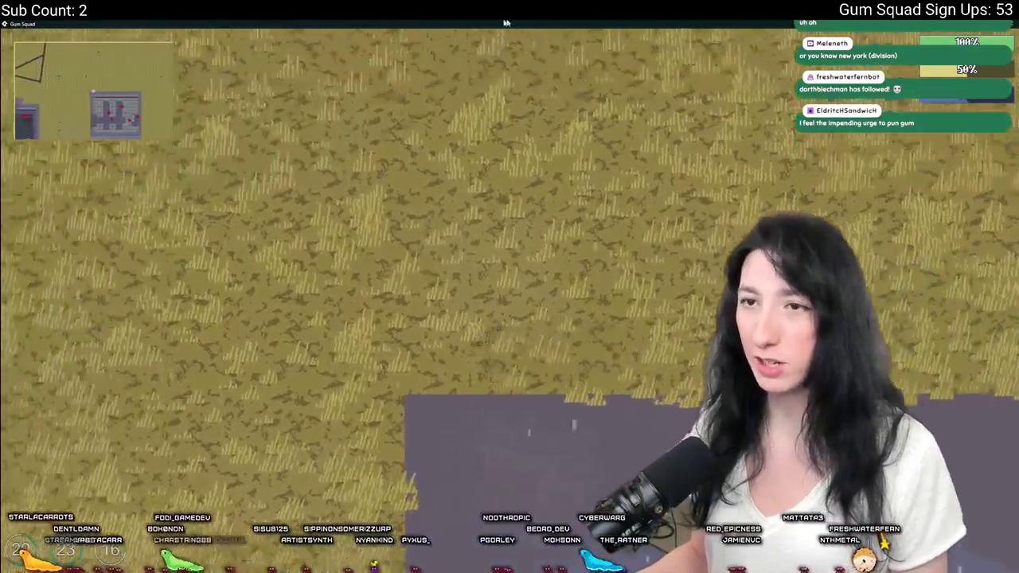
key("d")
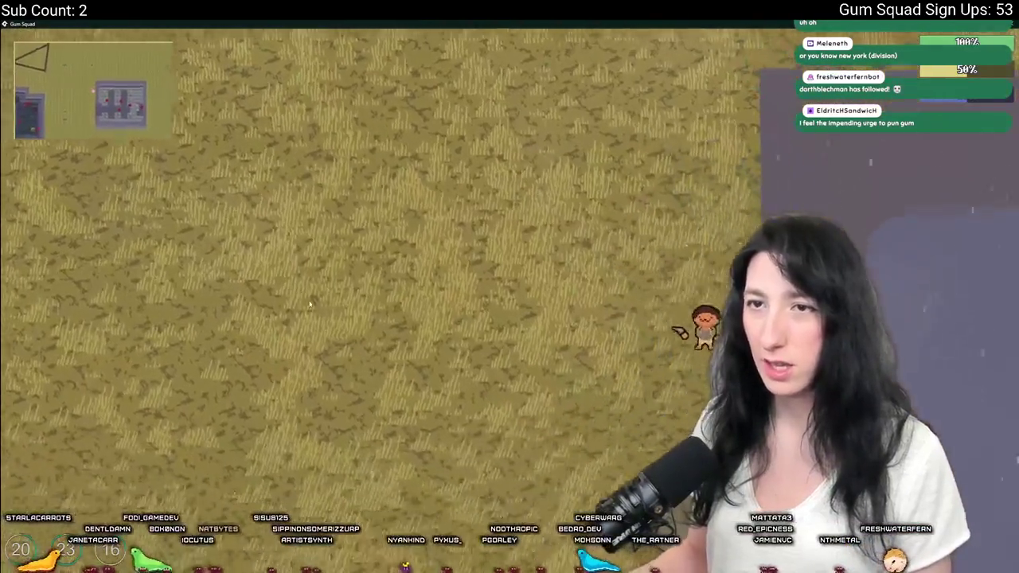
key("d")
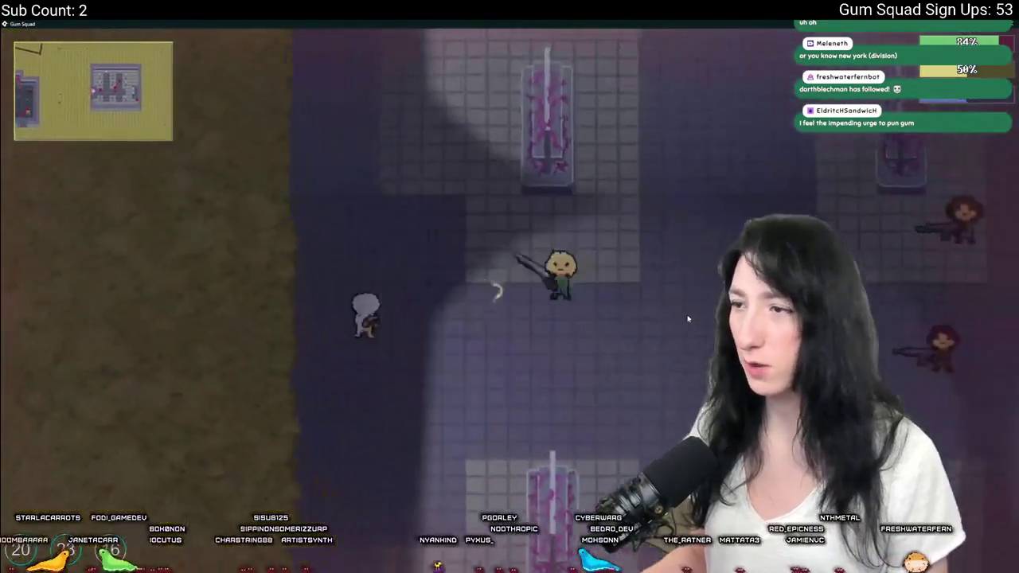
key("s")
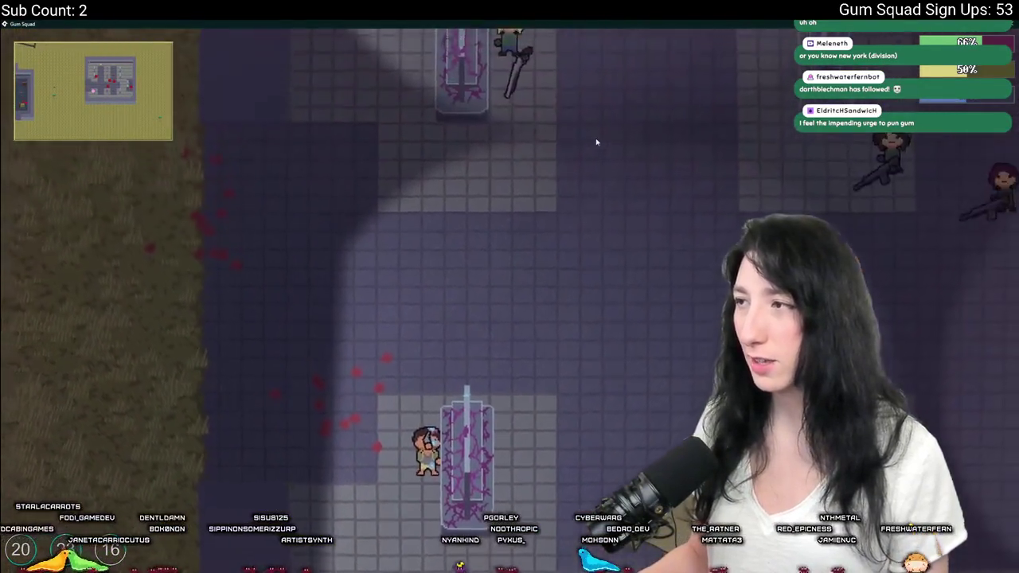
Pause and look through the graphics and audio settings, then resume play.
key("Escape")
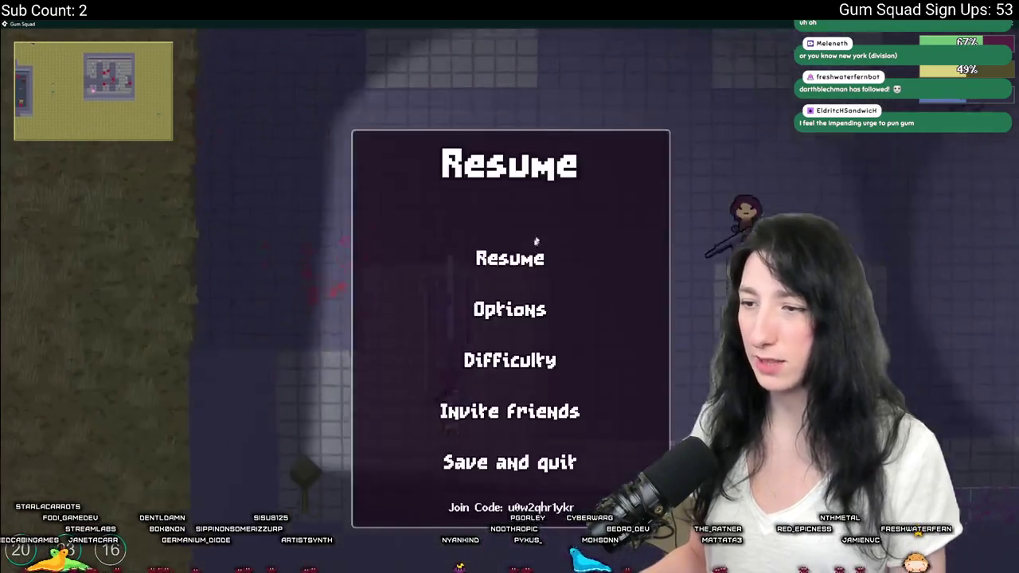
left_click(497, 310)
left_click(497, 307)
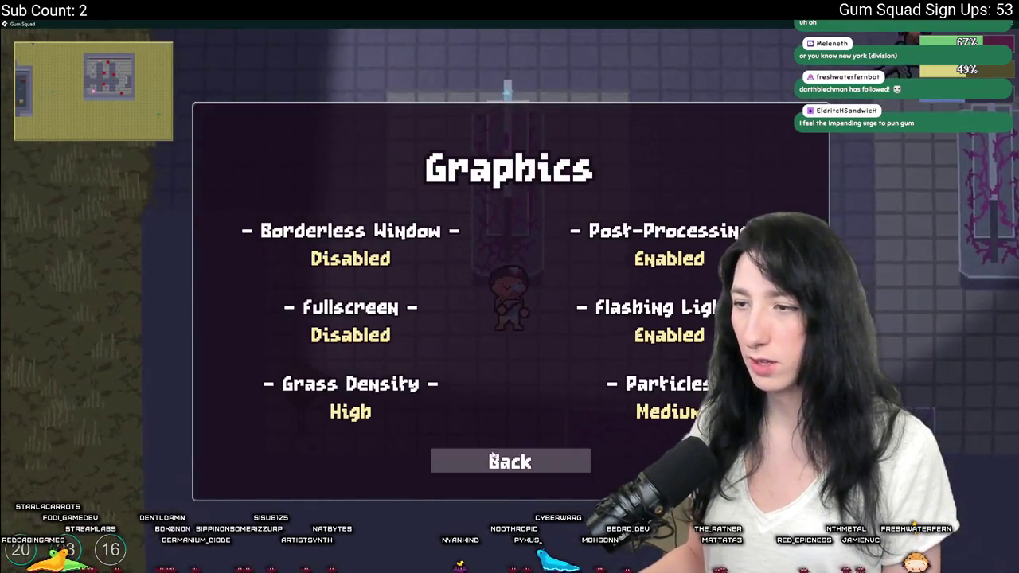
left_click(491, 460)
left_click(498, 332)
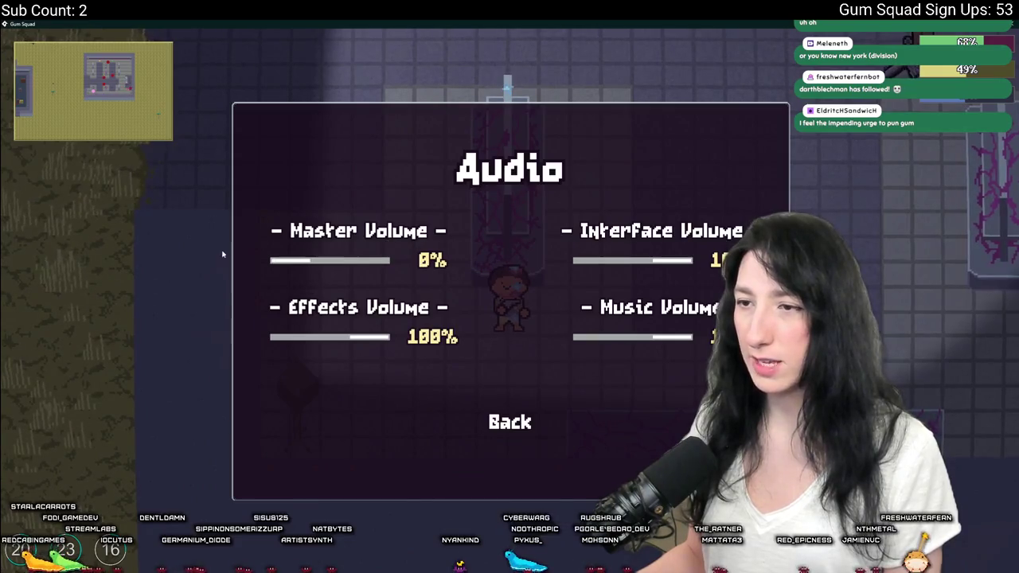
key("Escape")
Walk back and forth between the wheat field and the lit room.
key("a")
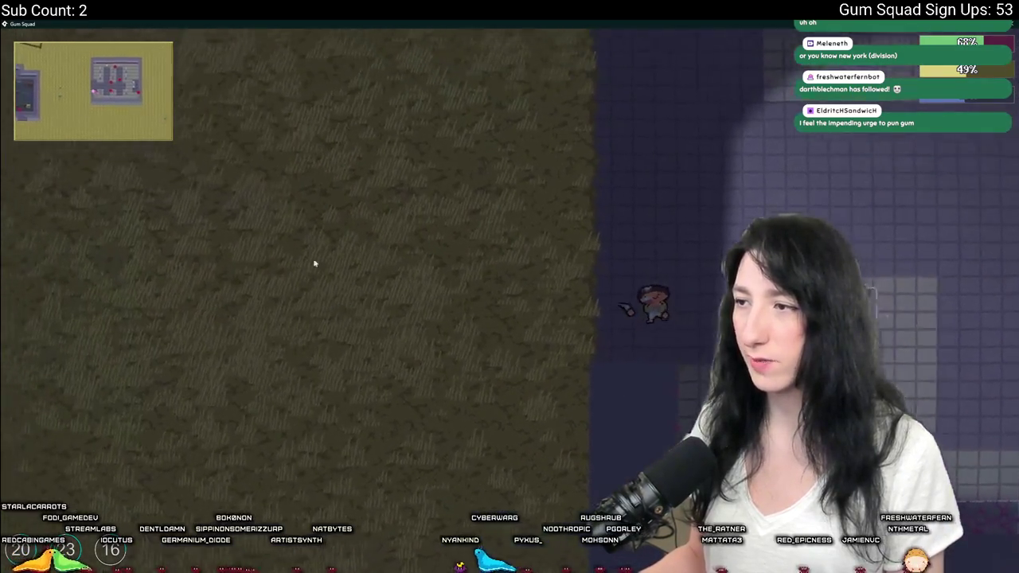
key("s")
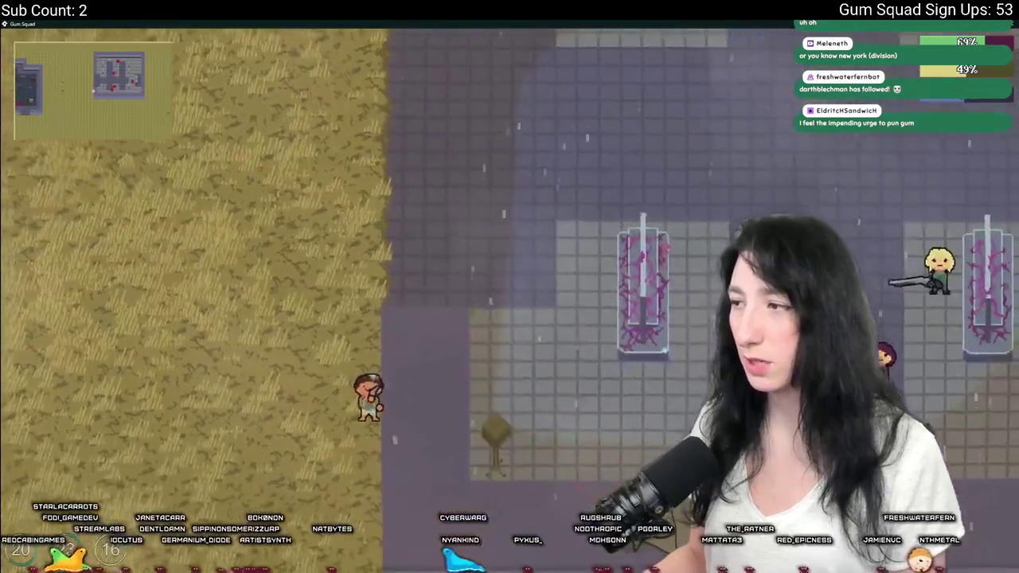
key("w")
key("d")
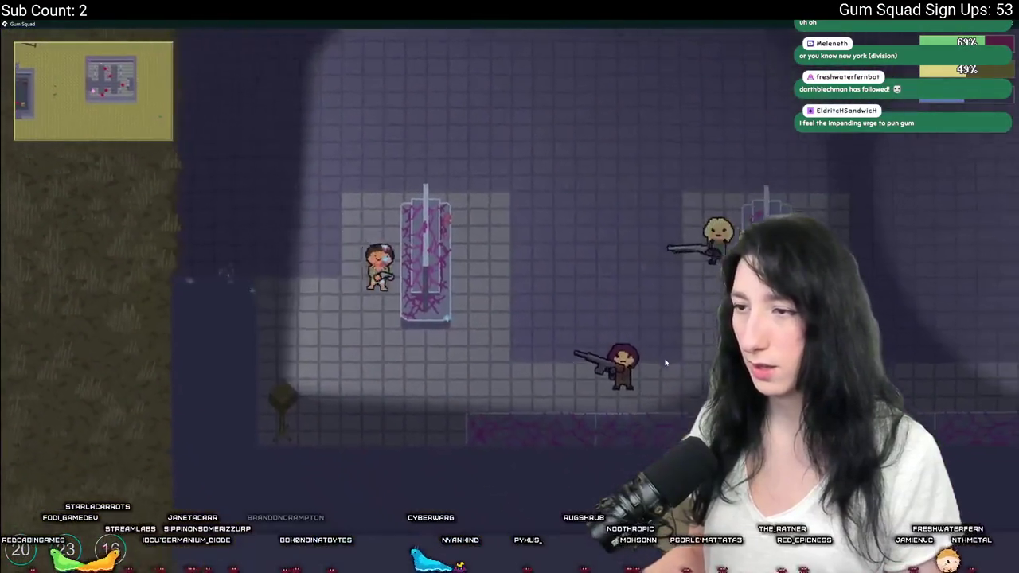
key("w")
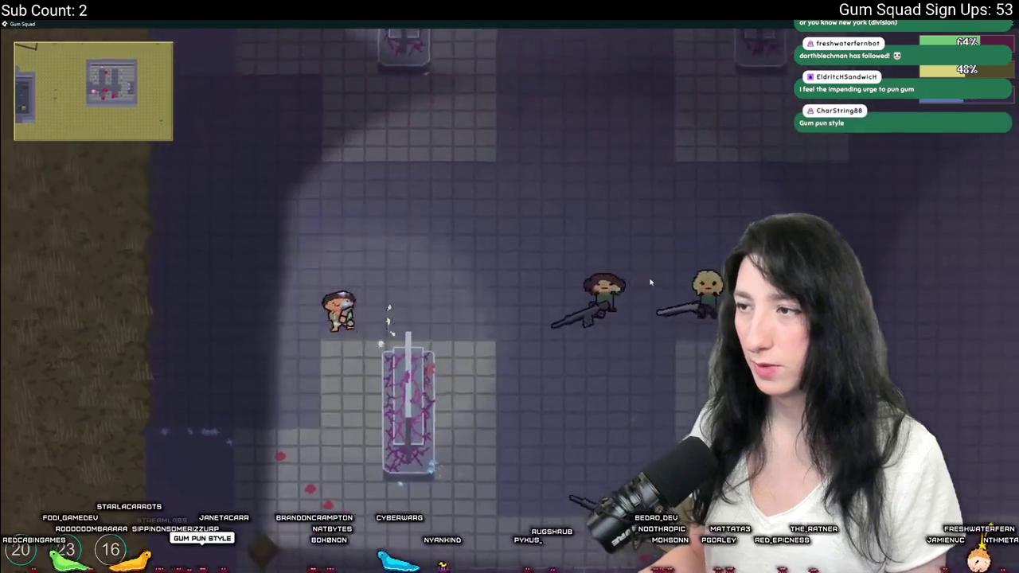
key("a")
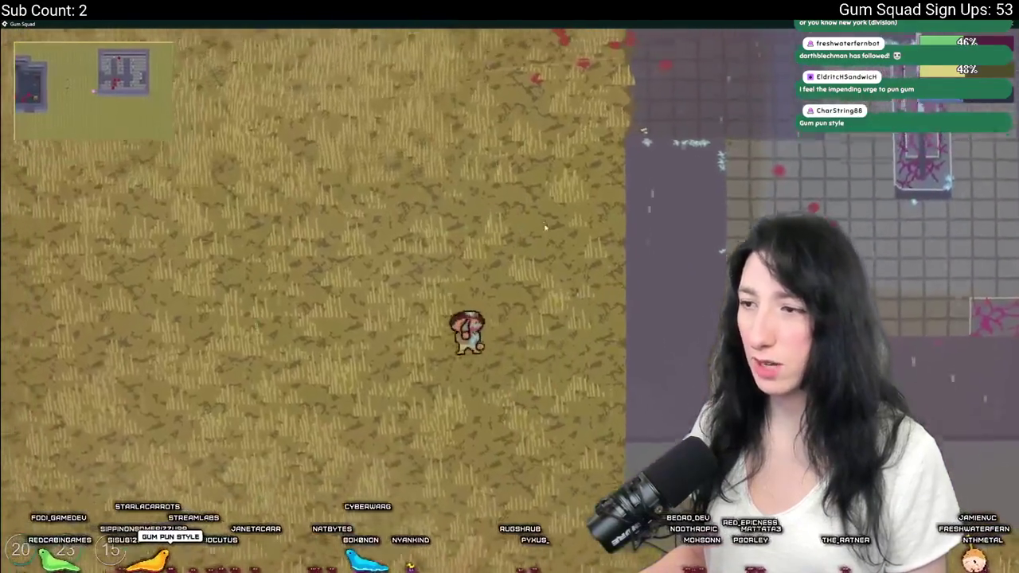
key("a")
key("w")
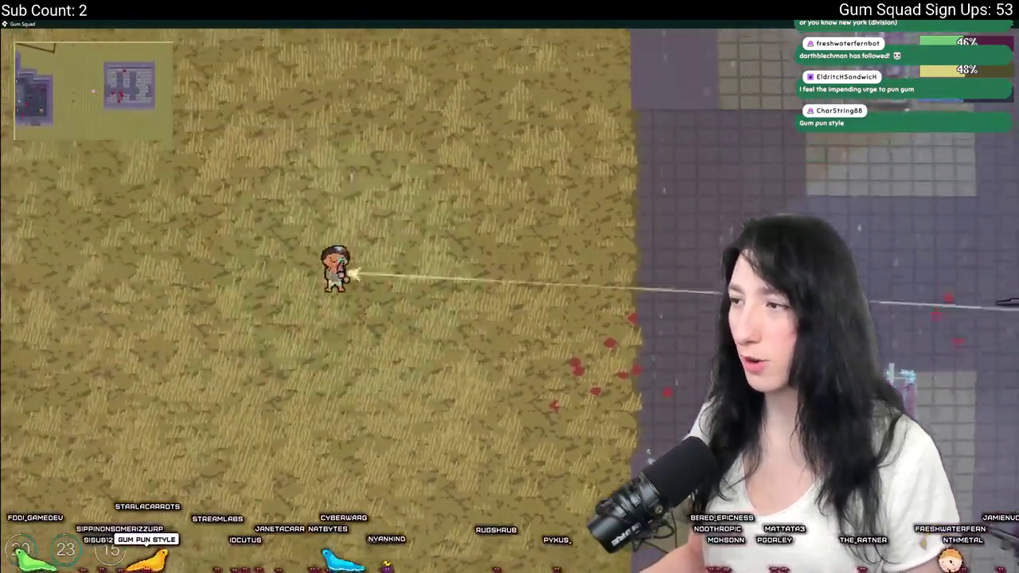
key("d")
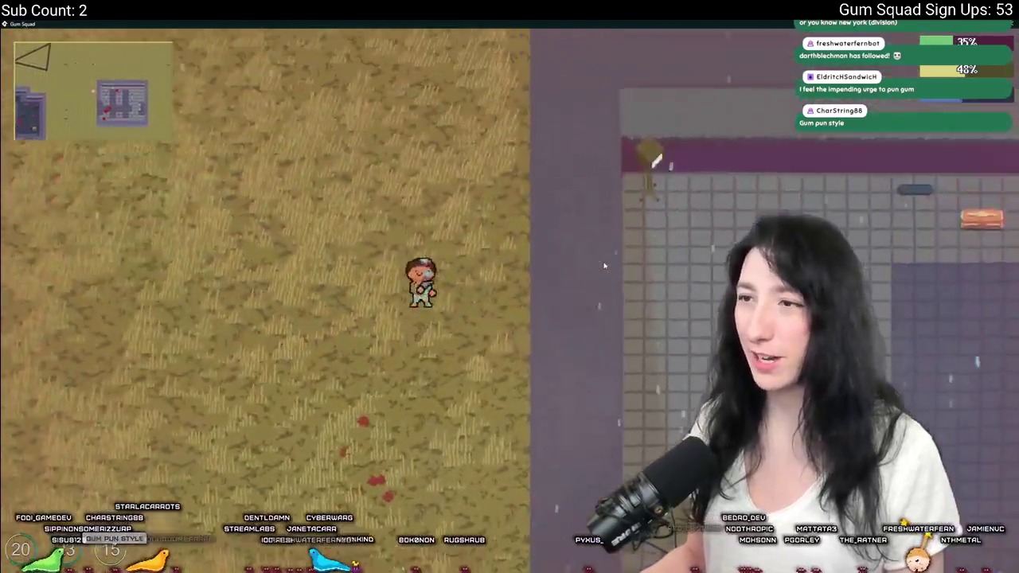
key("w")
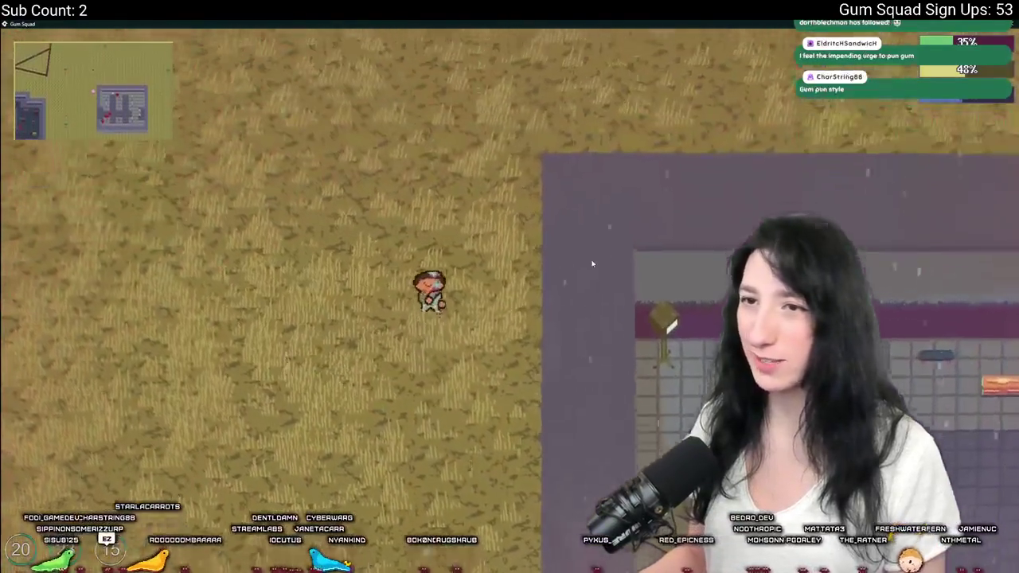
Check the inventory panel, then walk left across the wheat field.
key("Tab")
key("Tab")
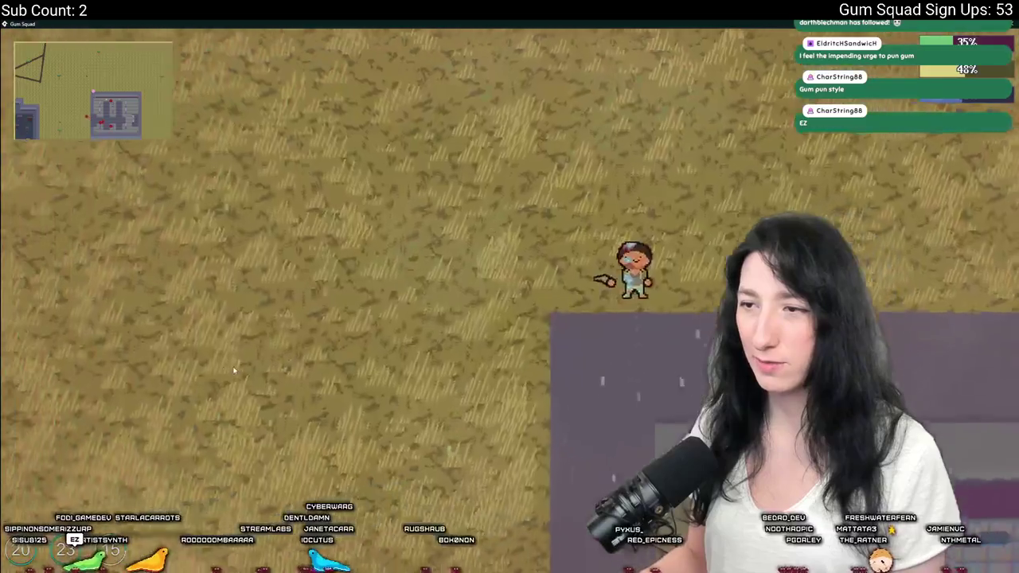
key("w")
key("a")
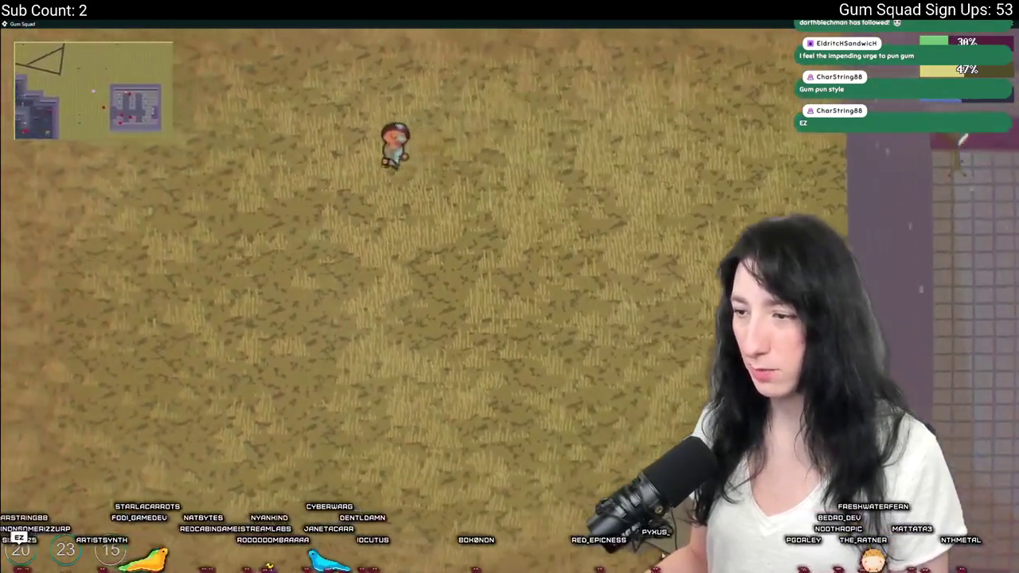
key("a")
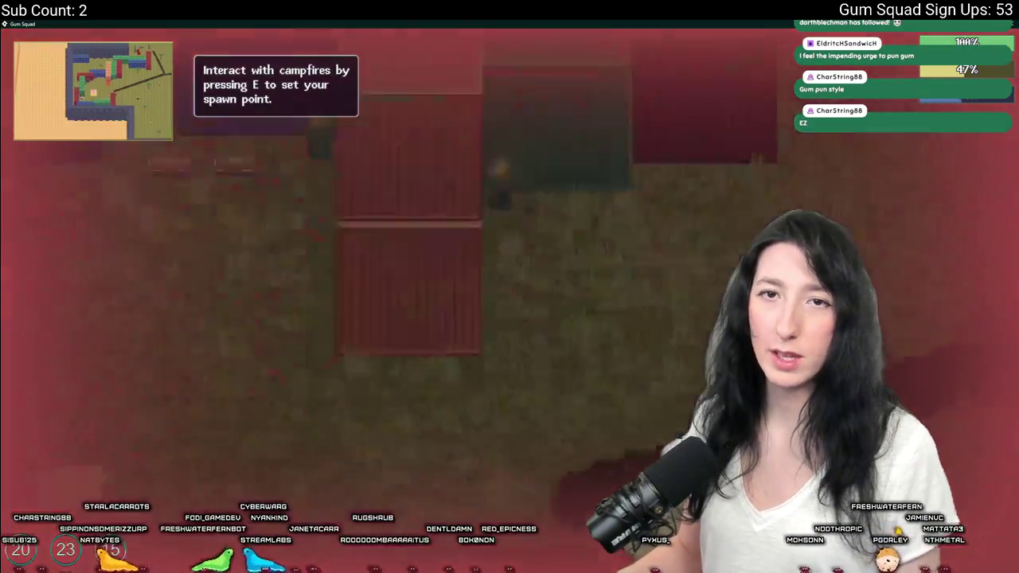
Walk north to the crates, opening and closing the crate storage and character inventory.
key("w")
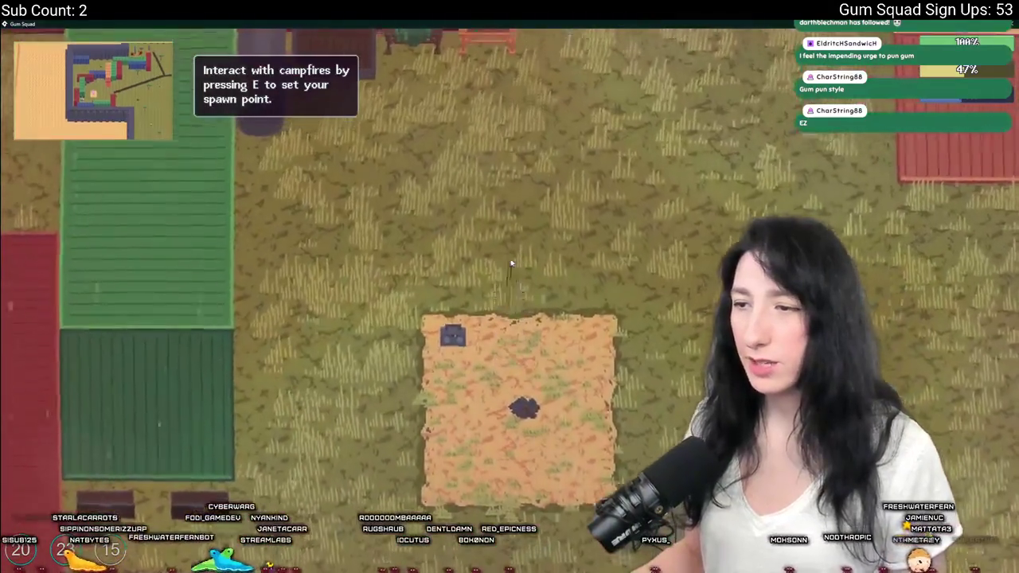
key("w")
key("e")
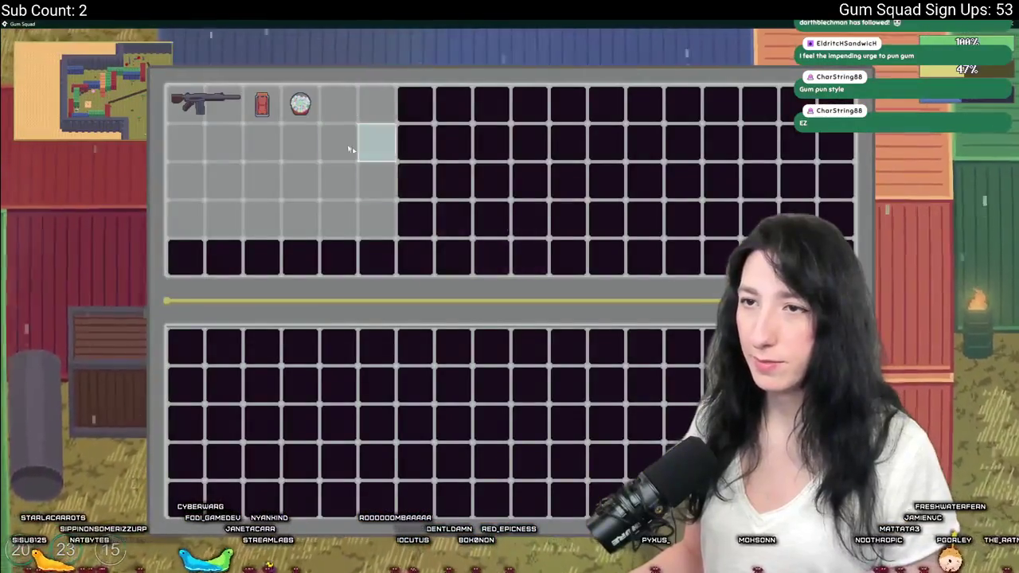
key("e")
key("d")
key("e")
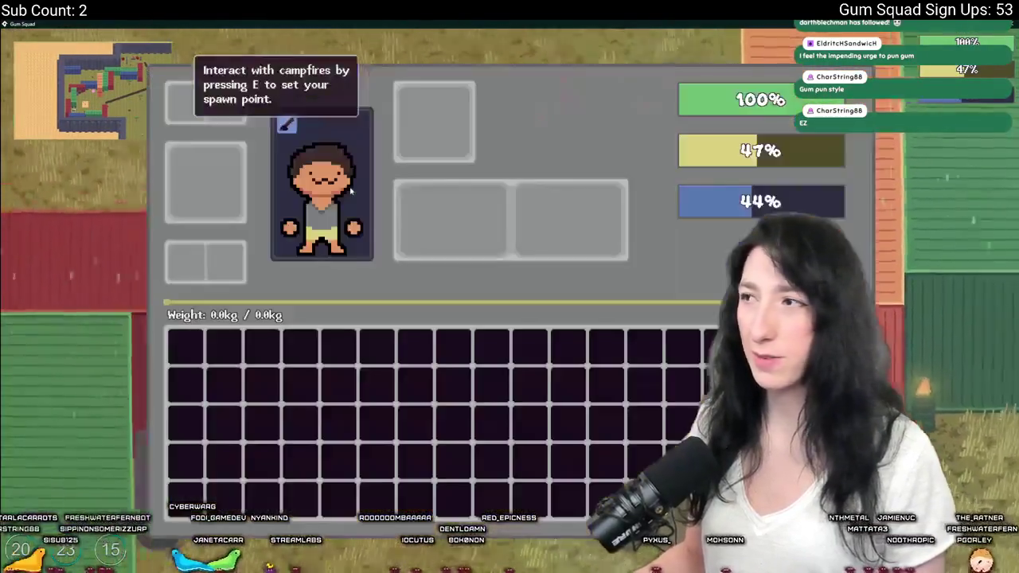
key("e")
key("e")
key("e")
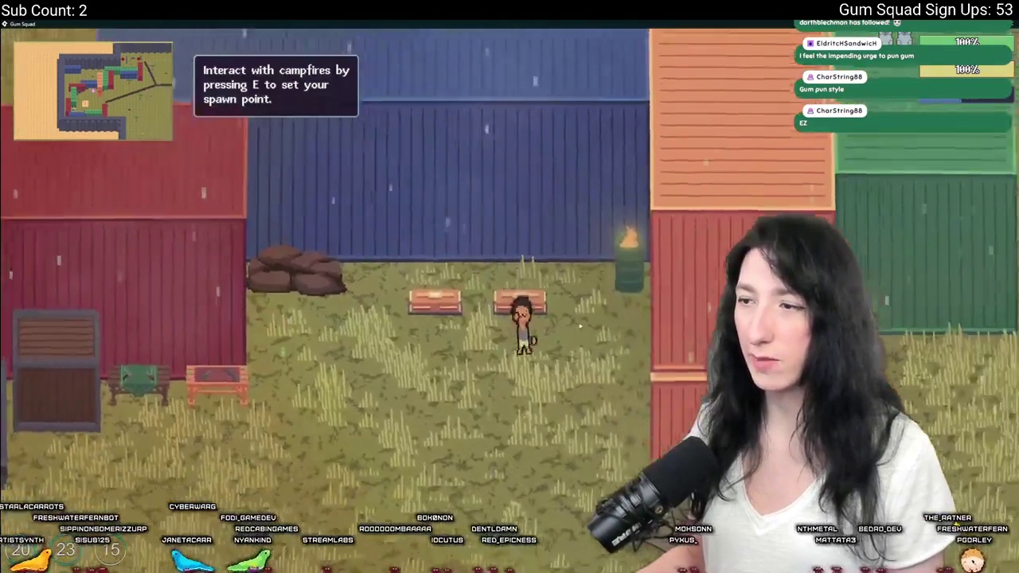
Walk right along the dirt path past the tree and check the carried items.
key("s")
key("d")
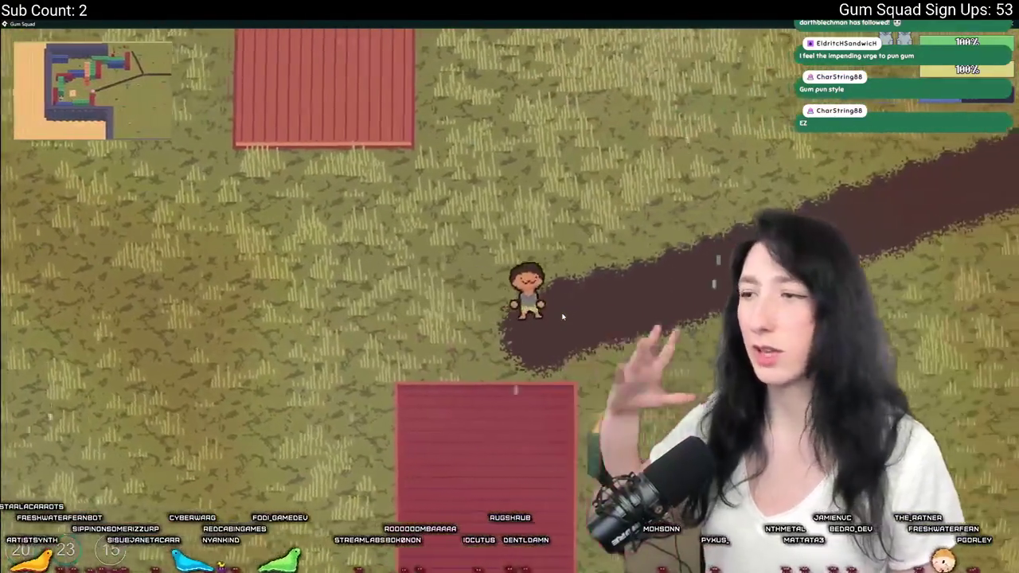
key("d")
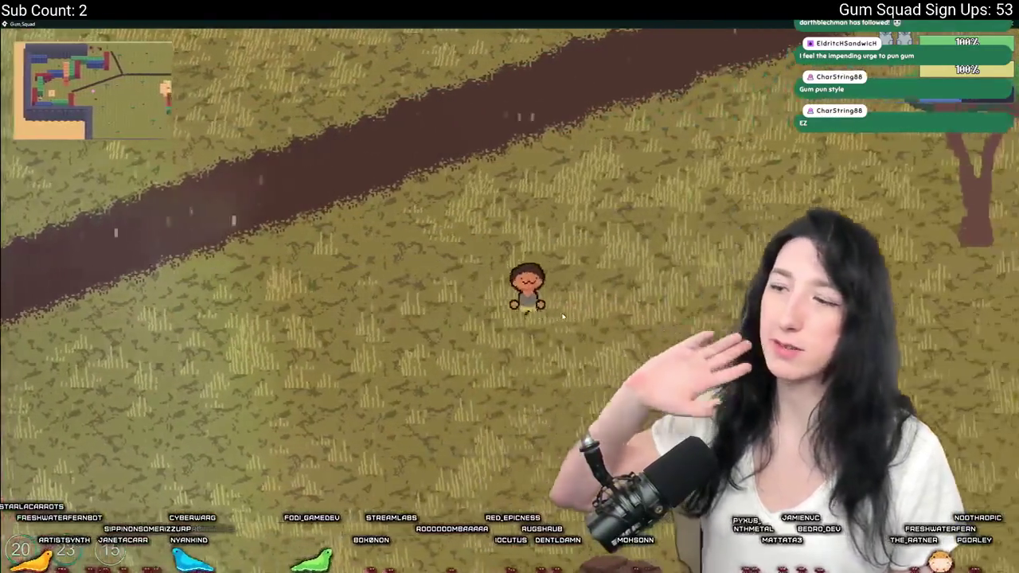
key("d")
key("w")
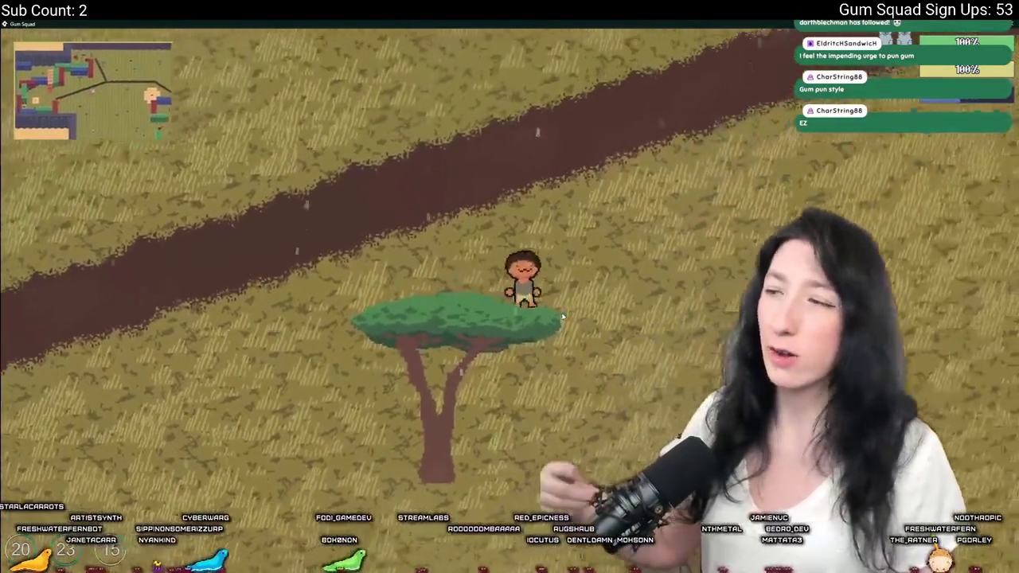
key("i")
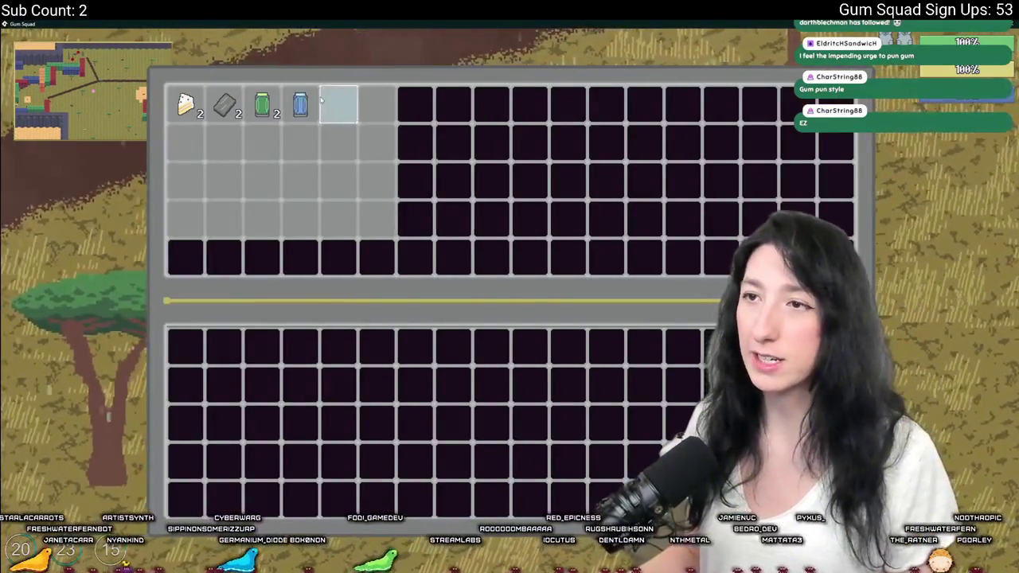
key("i")
Walk up and right past the rocks across the savannah.
key("w")
key("d")
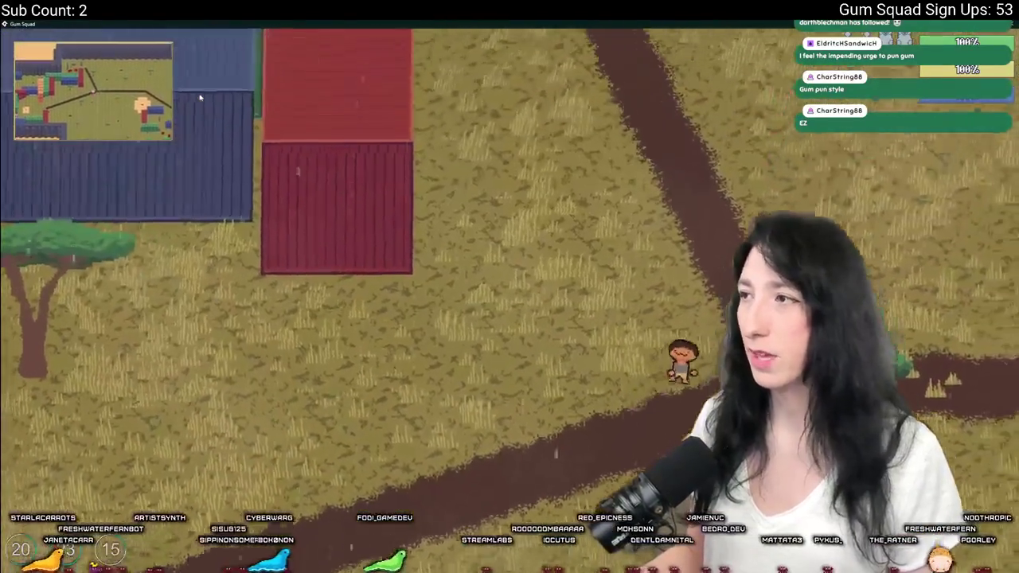
key("d")
key("w")
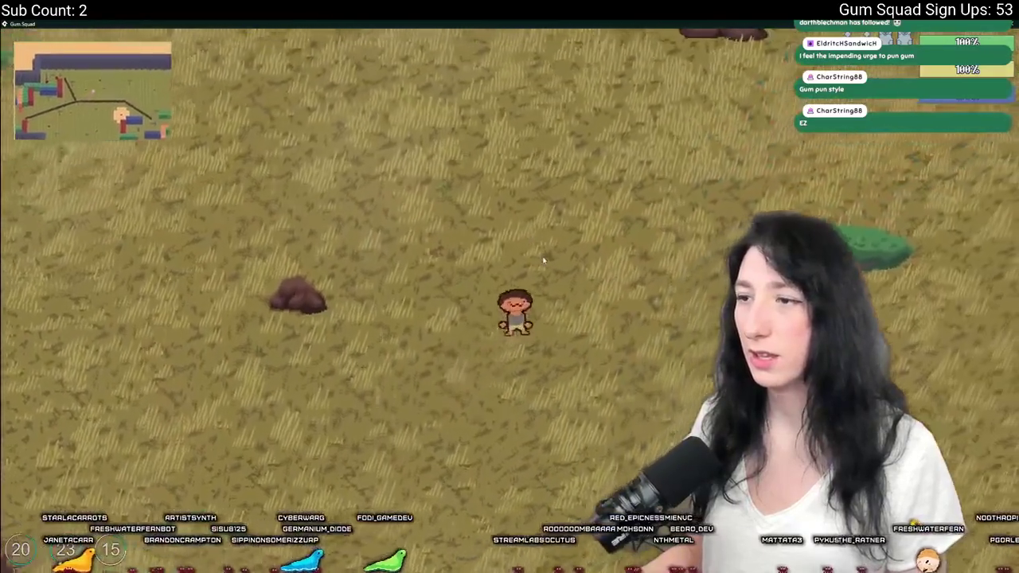
key("d")
key("w")
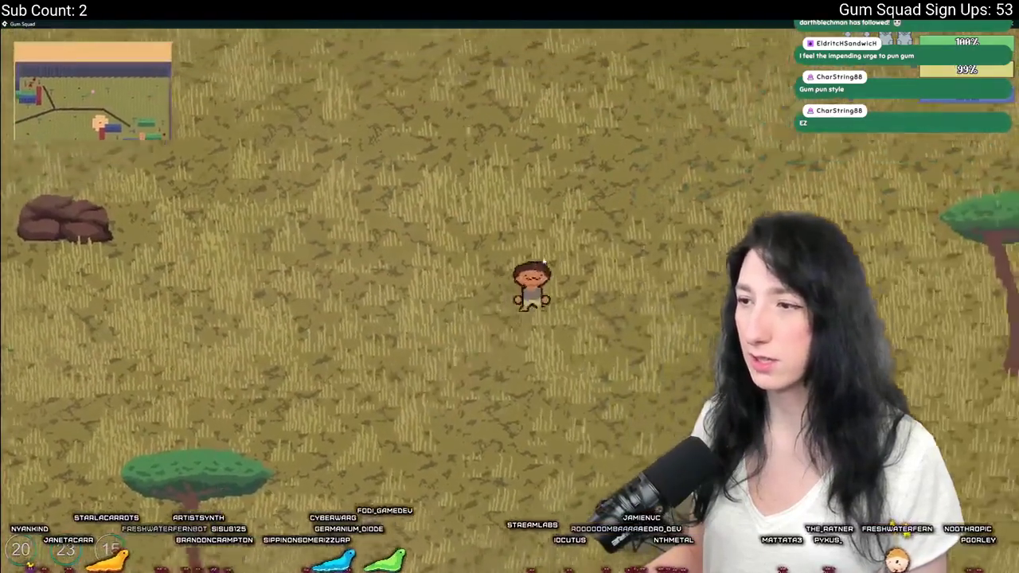
Walk down and right past the tree and the green building.
key("d")
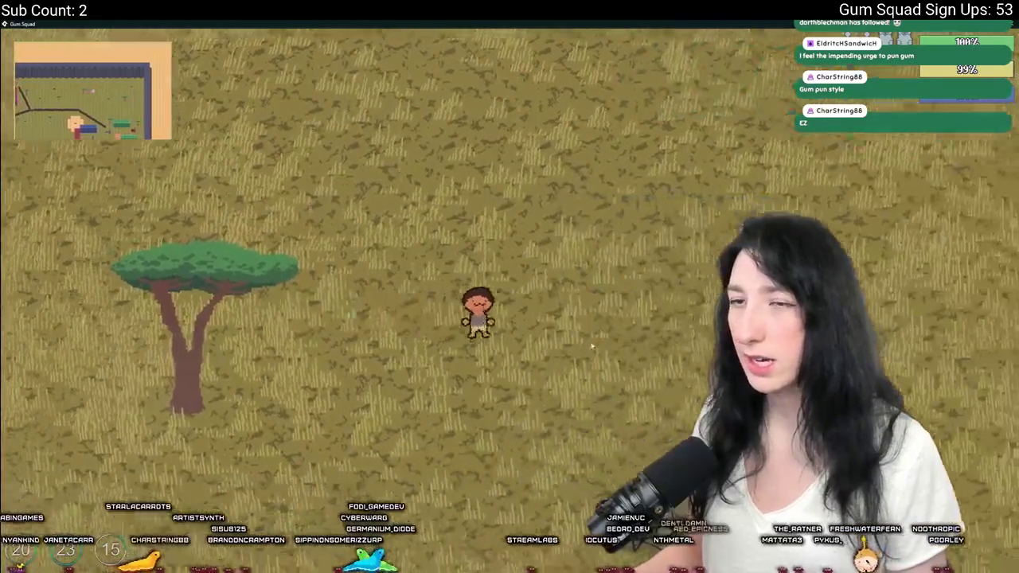
key("s")
key("d")
key("s")
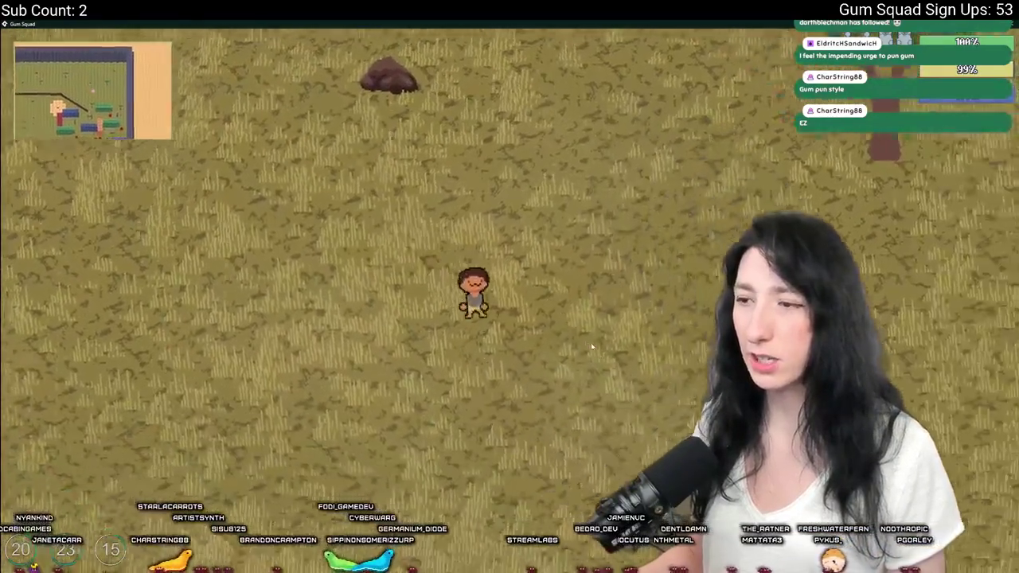
key("s")
key("d")
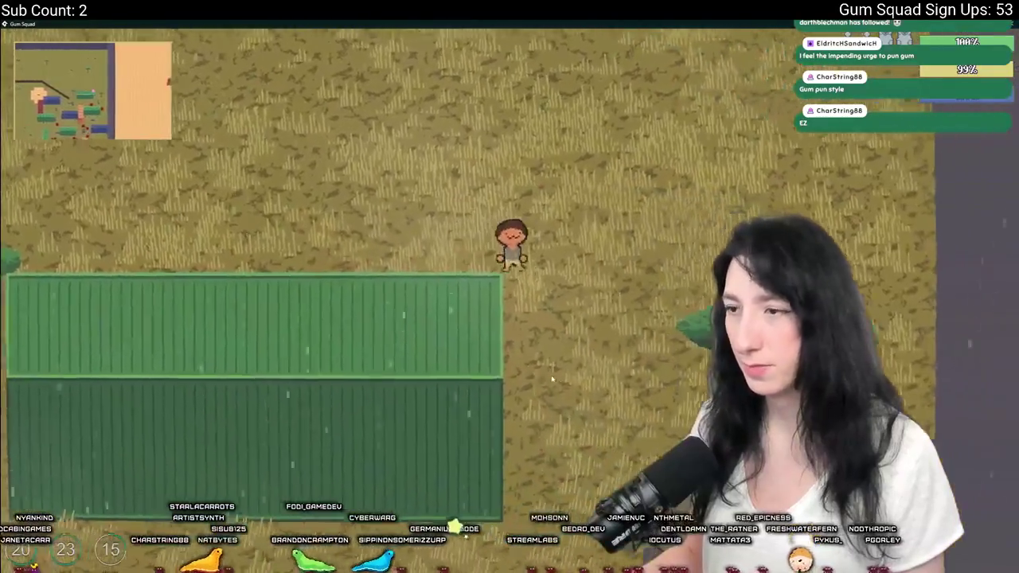
key("s")
key("d")
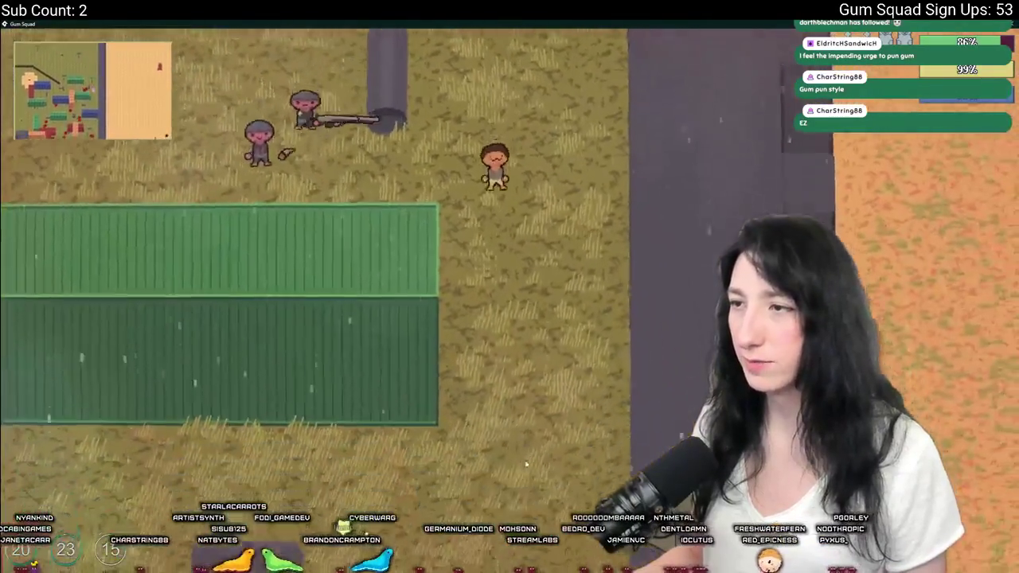
key("s")
In the appearance customization, cycle the character's outfit to outfit 6.
key("i")
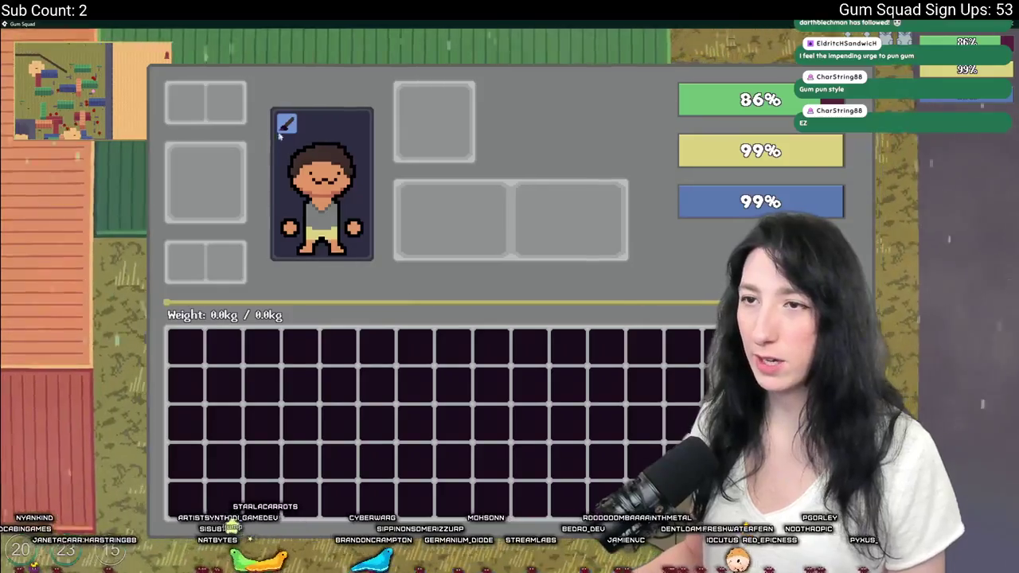
left_click(286, 125)
left_click(637, 366)
left_click(637, 365)
left_click(637, 365)
left_click(637, 365)
left_click(637, 365)
key("Escape")
Roam the container yard with the new outfit, checking the inventory along the way.
key("s")
key("a")
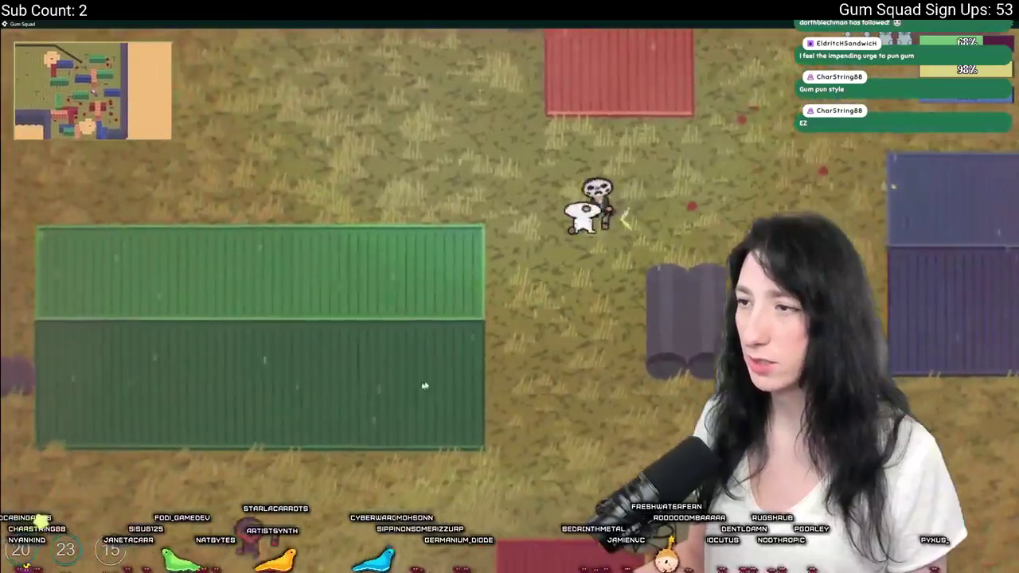
key("s")
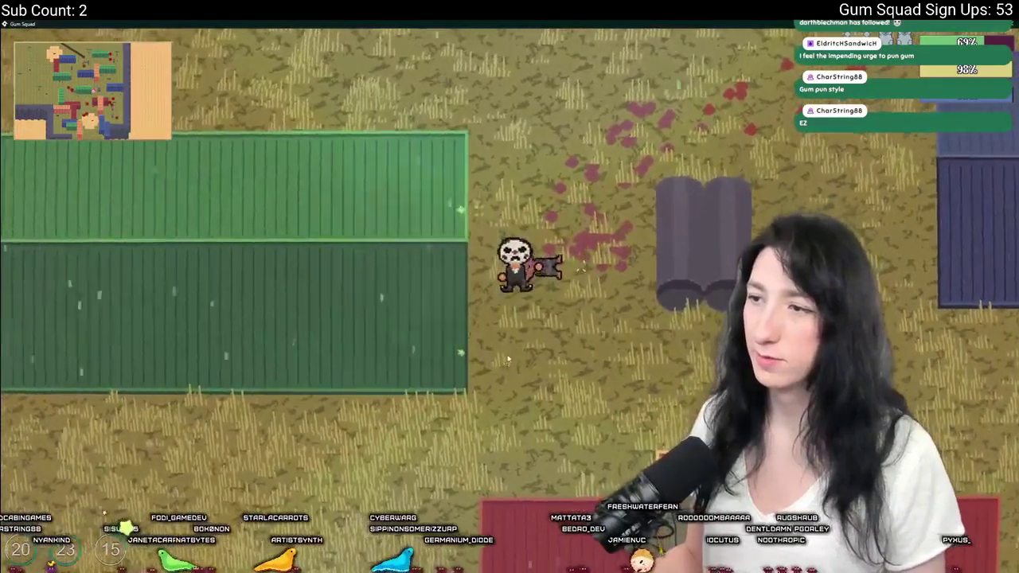
key("w")
key("s")
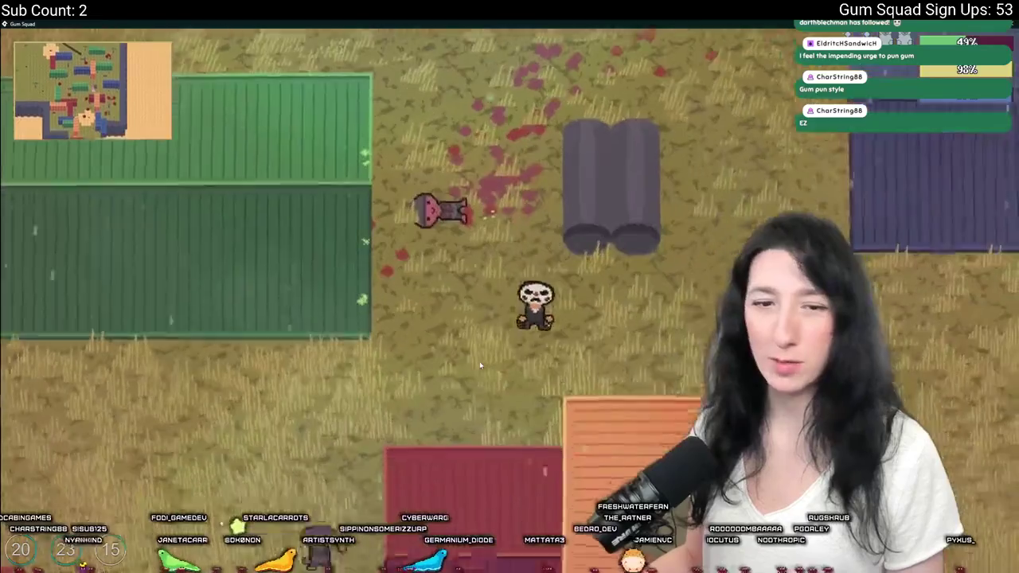
key("d")
key("s")
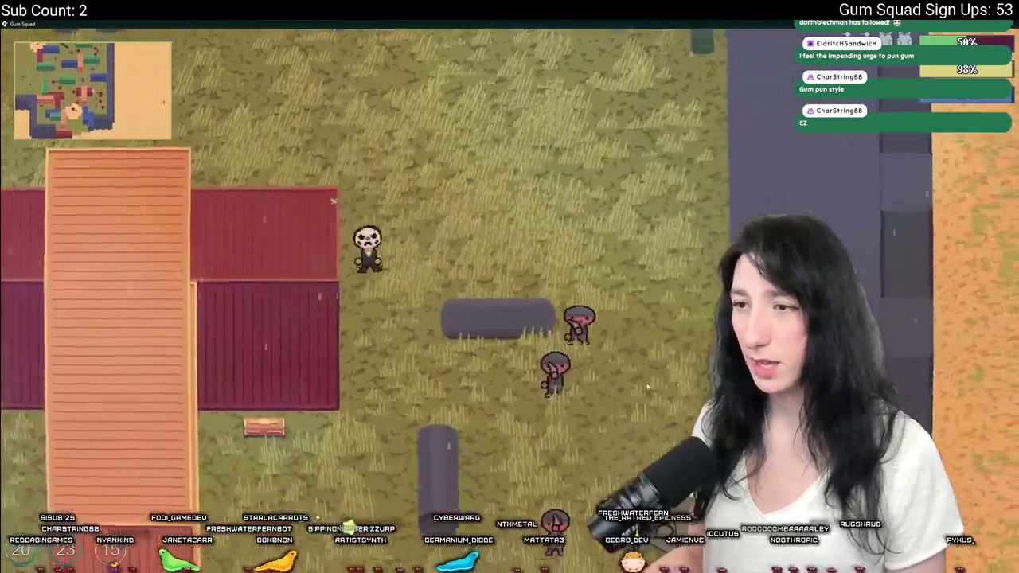
key("e")
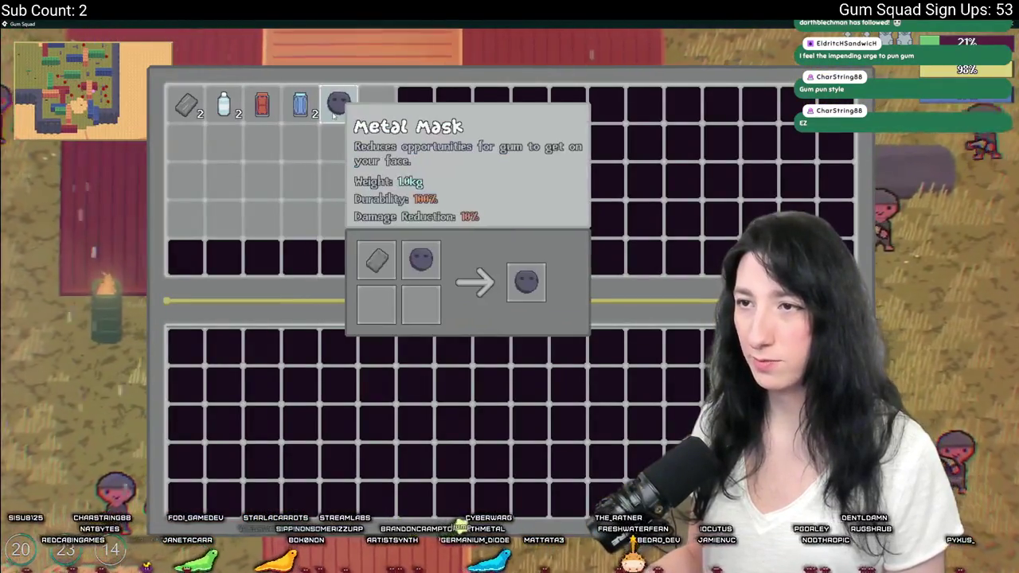
key("e")
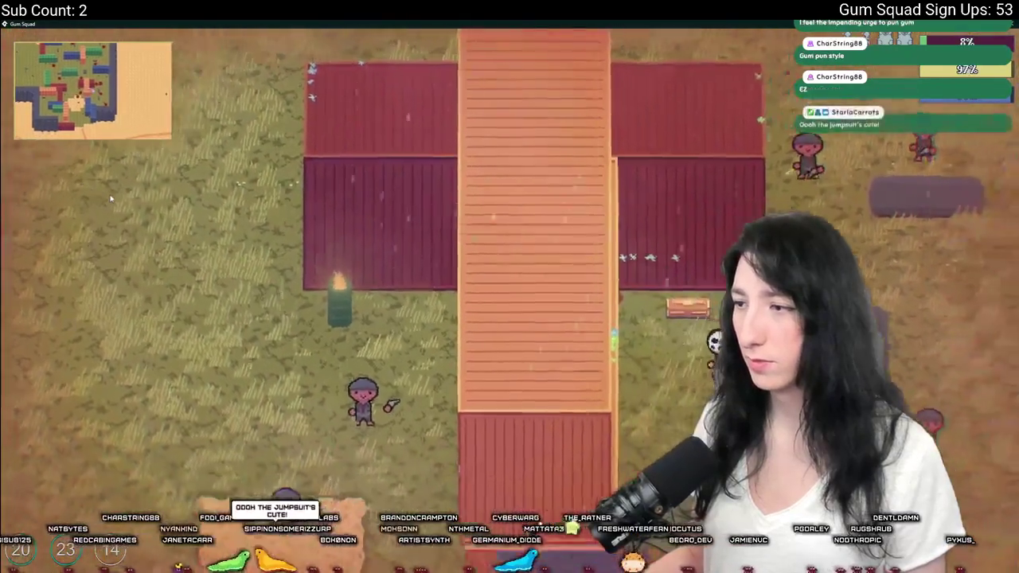
key("e")
key("e")
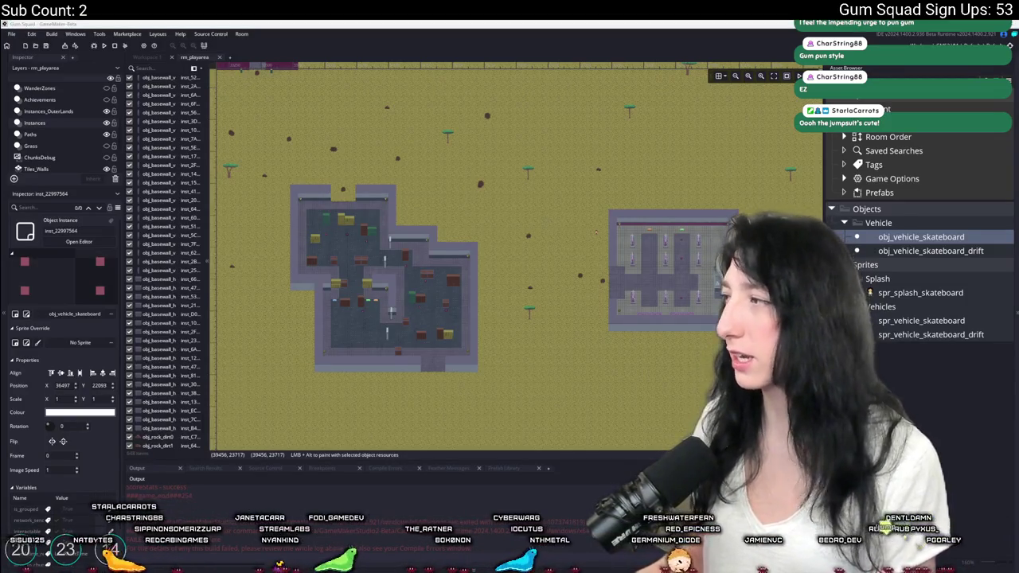
Open a File Explorer window on the Desktop folder over GameMaker.
key("super+e")
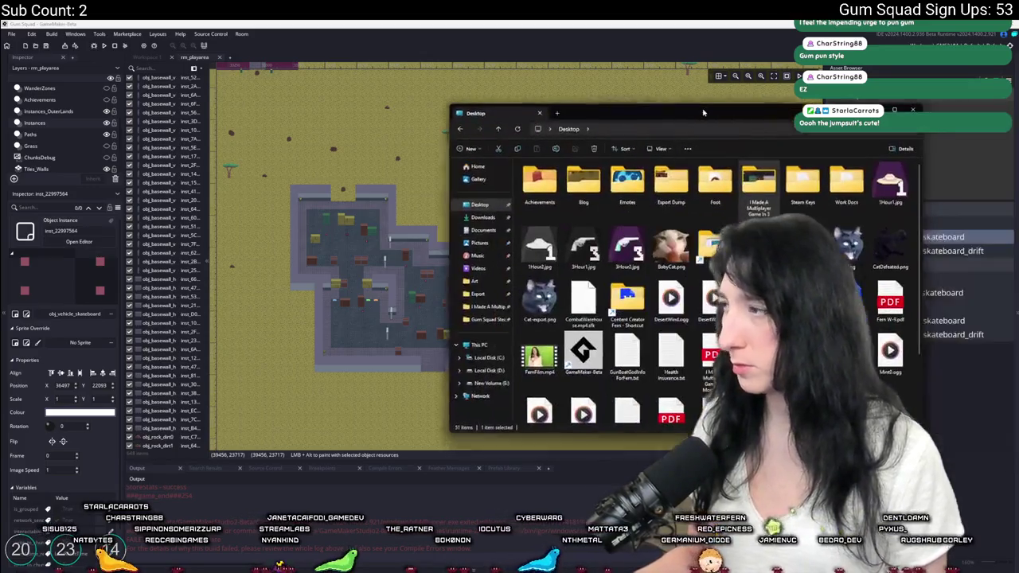
left_click(684, 124)
type("%localappdata%")
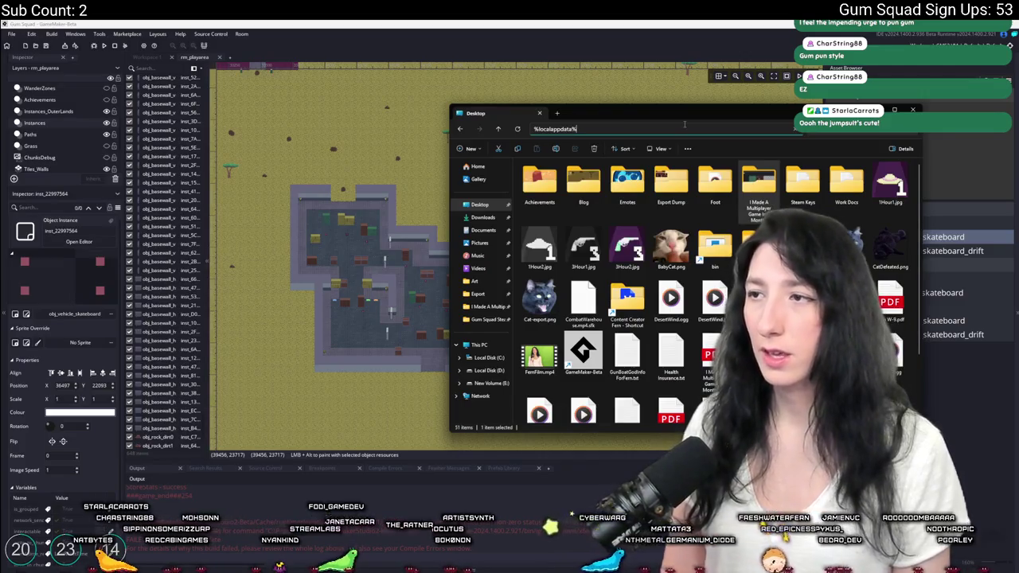
key("Return")
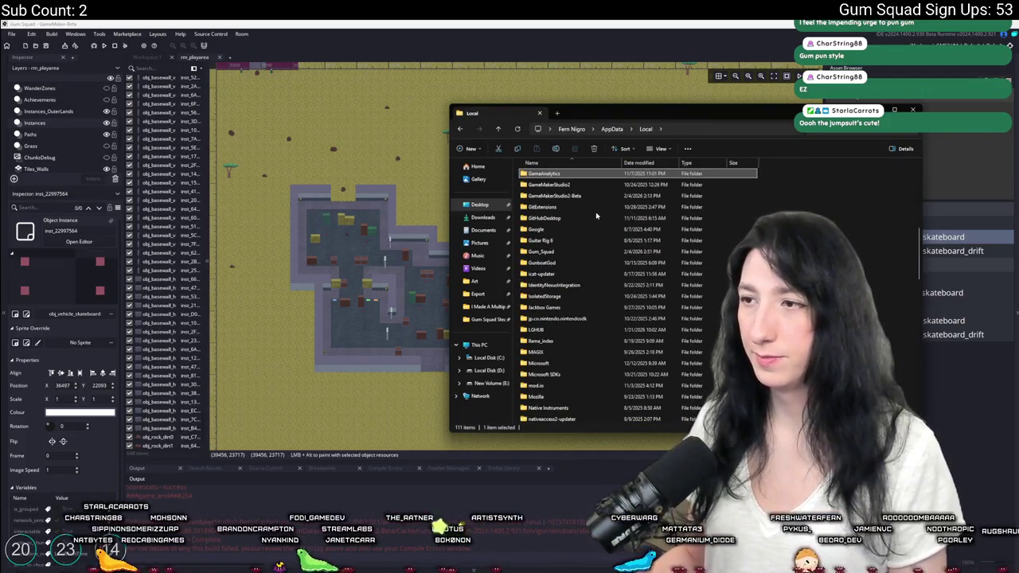
double_click(562, 252)
double_click(564, 188)
key("alt+Tab")
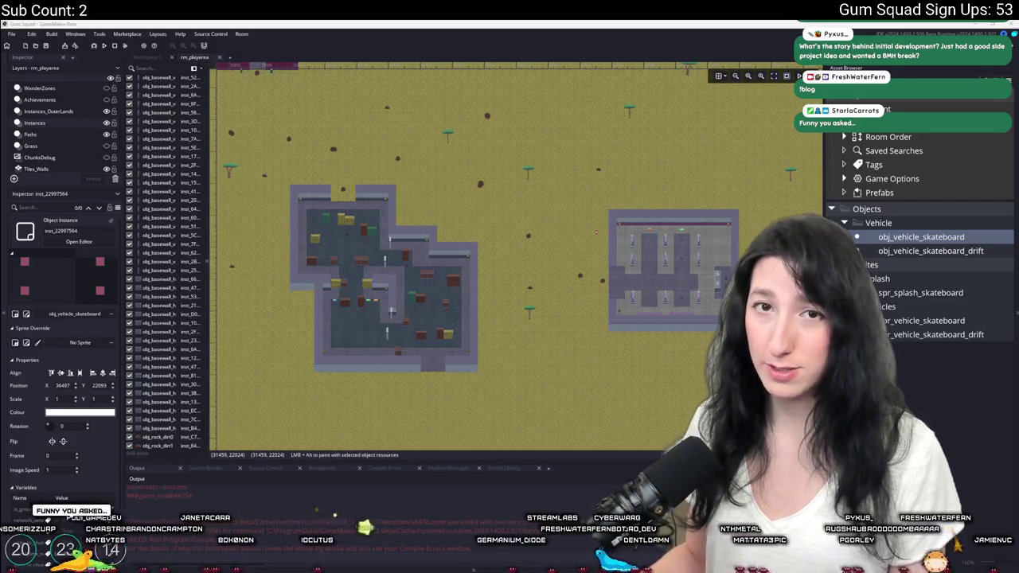
key("alt+Tab")
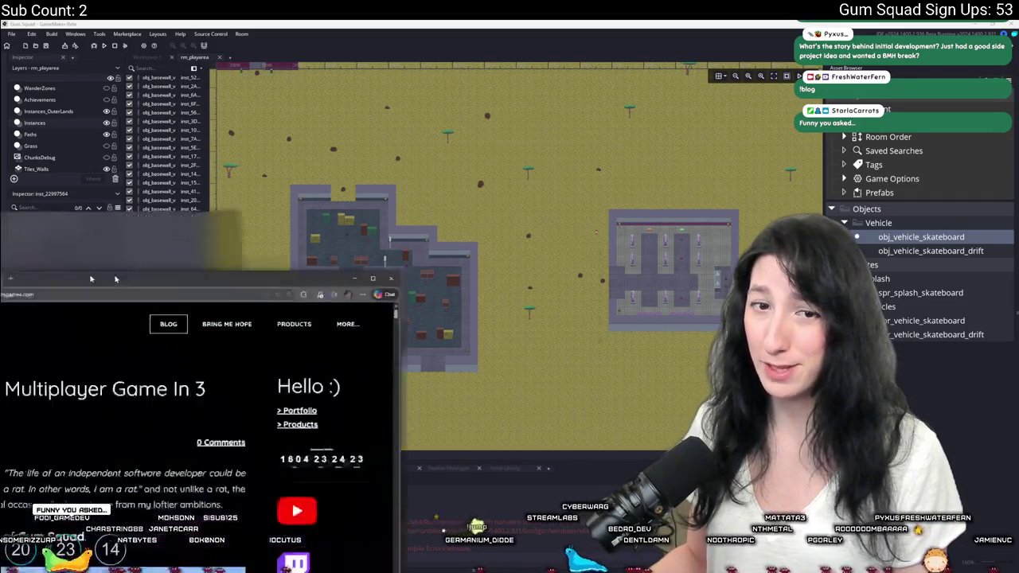
mouse_move(404, 257)
left_mouse_down()
mouse_move(257, 269)
mouse_move(235, 256)
left_mouse_up()
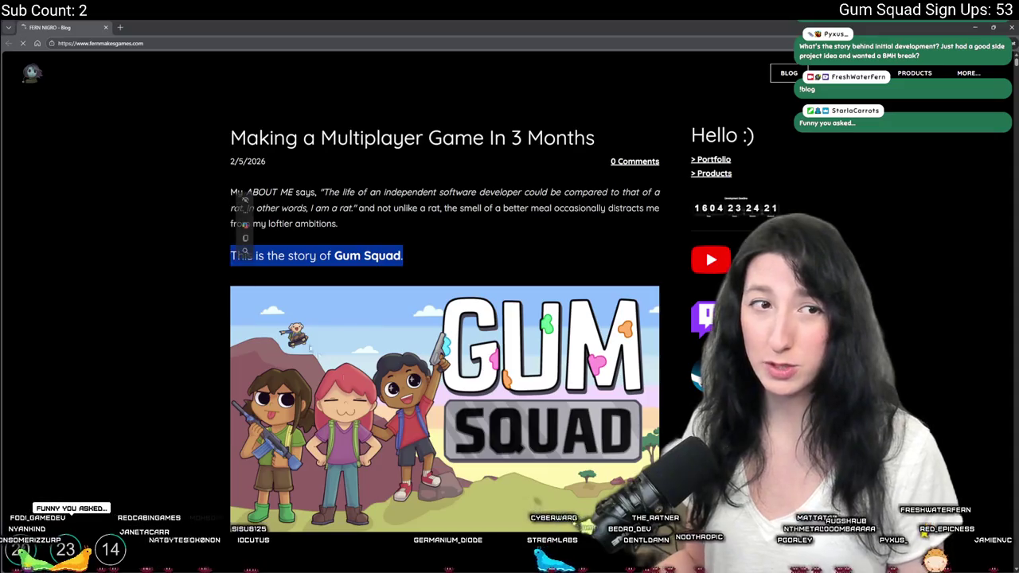
left_click(513, 359)
scroll(493, 238, "down", 1)
scroll(492, 226, "down", 10)
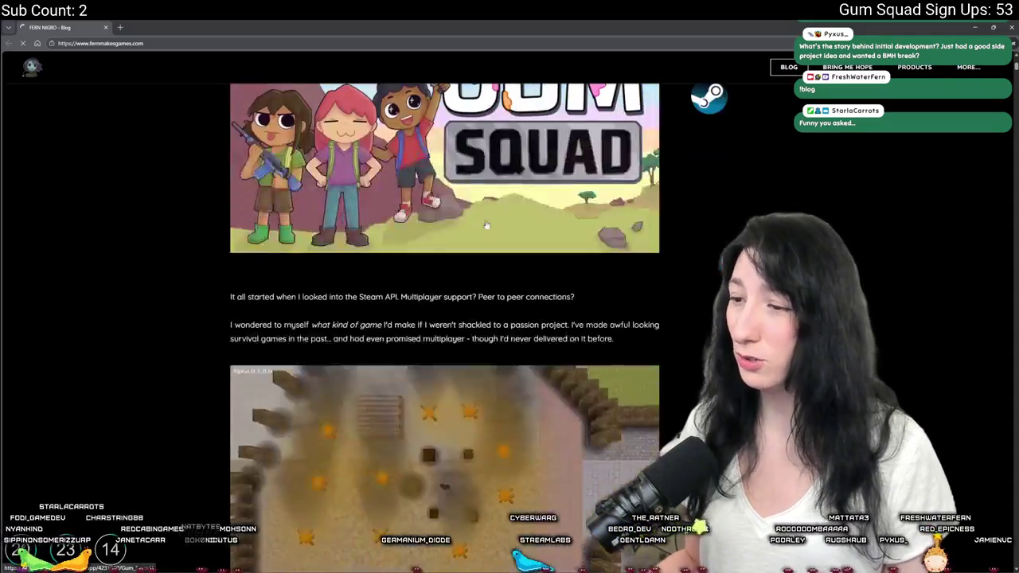
scroll(491, 227, "up", 4)
key("alt+Tab")
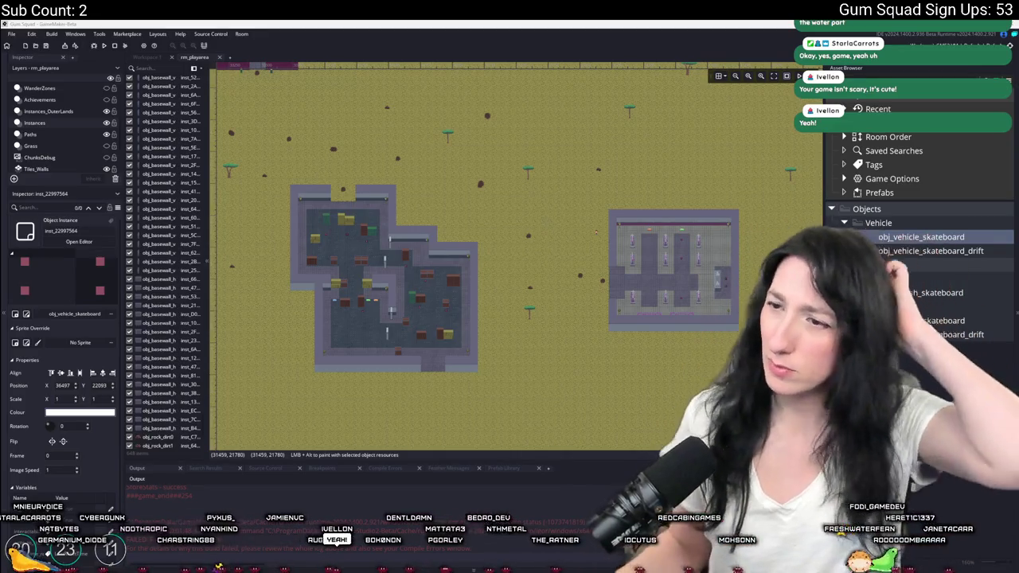
Pan to the sand area and hide the side docks with F12 to enlarge the map.
mouse_move(303, 257)
left_mouse_down()
mouse_move(524, 214)
mouse_move(637, 239)
mouse_move(557, 278)
mouse_move(517, 199)
mouse_move(532, 211)
left_mouse_up()
scroll(532, 211, "up", 2)
scroll(548, 204, "down", 4)
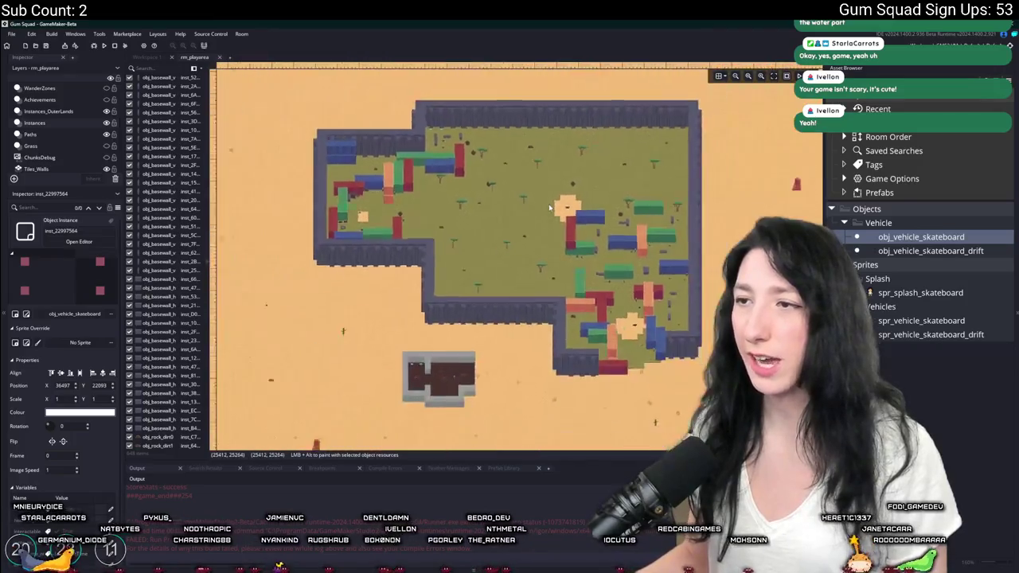
scroll(544, 215, "up", 2)
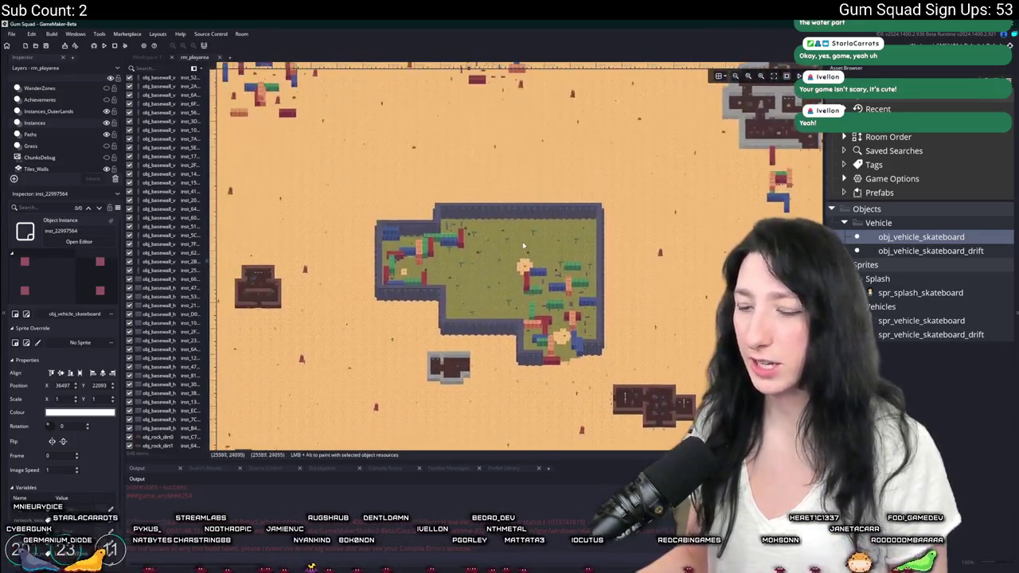
key("F12")
scroll(499, 205, "down", 1)
Pan and zoom over to the olive area with purple dots.
left_click_drag(499, 205, 88, 249)
scroll(358, 162, "down", 2)
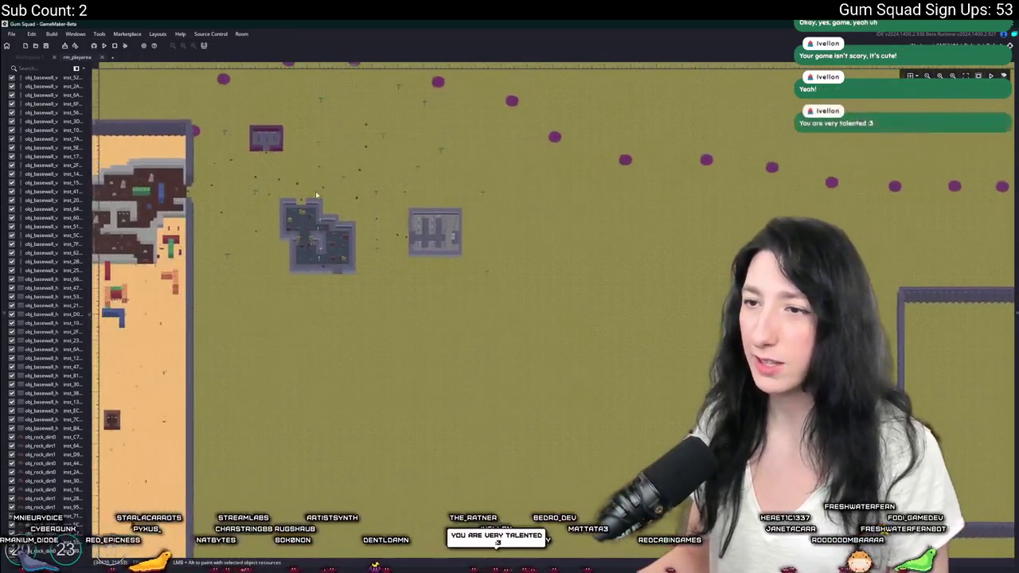
left_click_drag(345, 283, 417, 294)
scroll(605, 223, "down", 4)
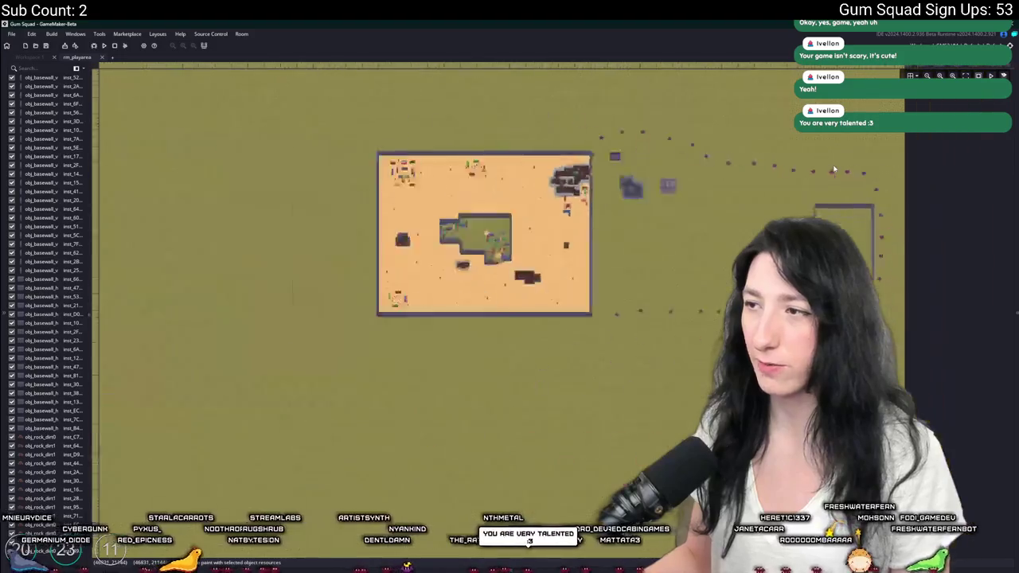
scroll(799, 185, "up", 1)
scroll(796, 175, "down", 1)
Box-select then deselect the right-hand instances, and view the sand-floored buildings.
mouse_move(794, 166)
left_mouse_down()
mouse_move(748, 209)
mouse_move(824, 175)
left_mouse_up()
left_click(755, 183)
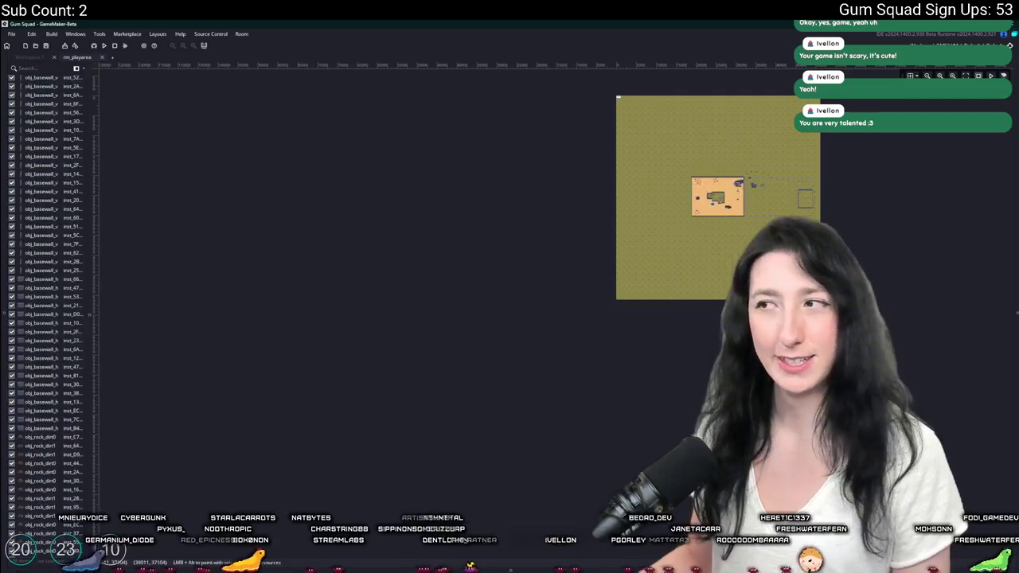
scroll(584, 205, "up", 5)
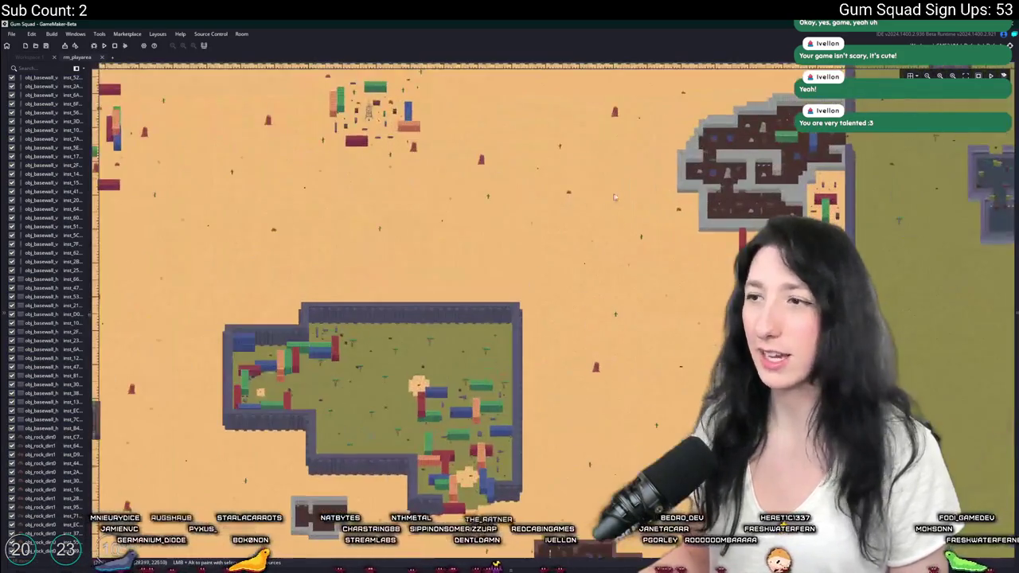
left_click_drag(607, 199, 419, 168)
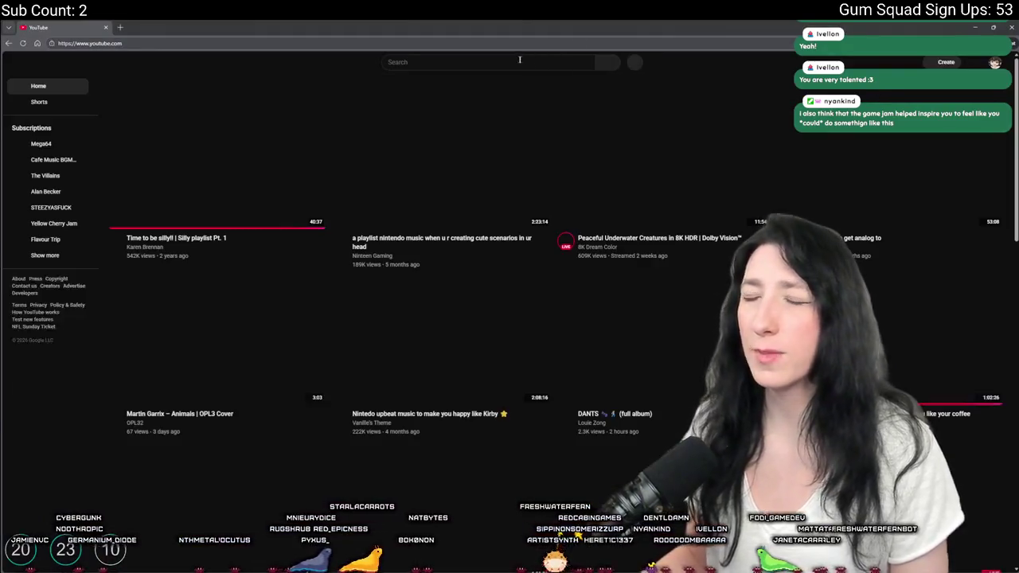
left_click(519, 61)
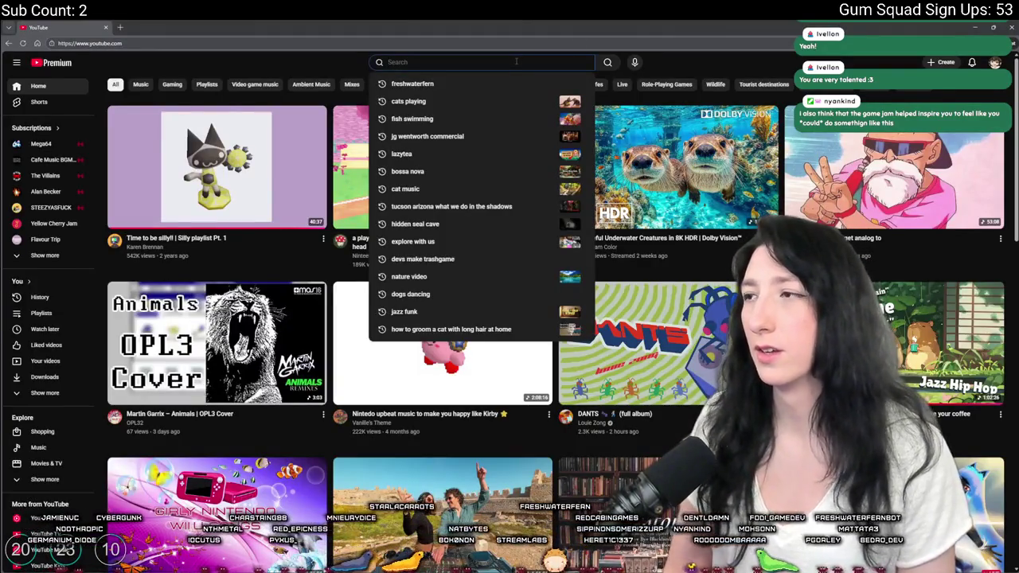
Search YouTube for 'freshwaterfern farming game' and browse the results.
type("freshwaterfern")
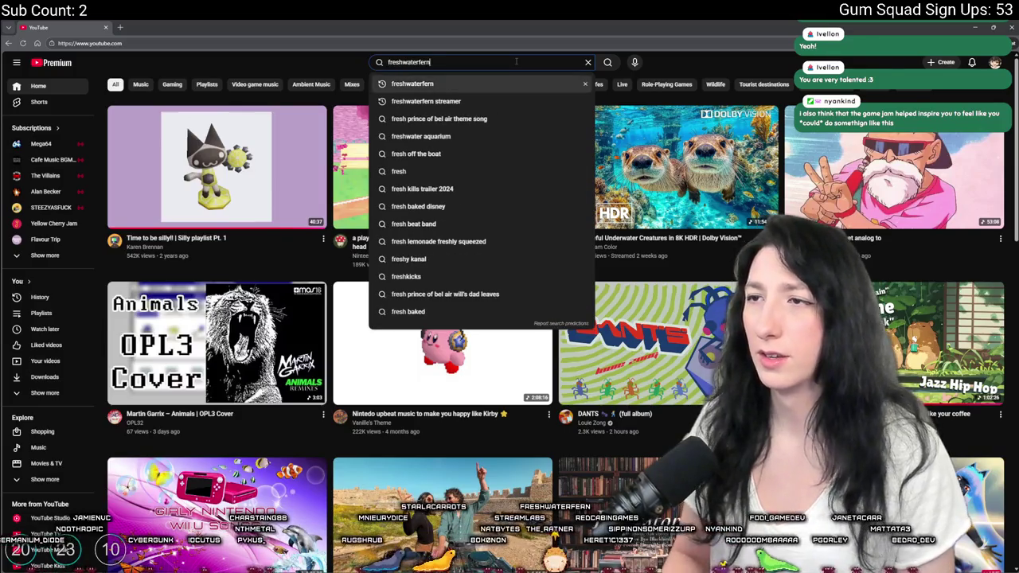
type(" farming game")
key("Return")
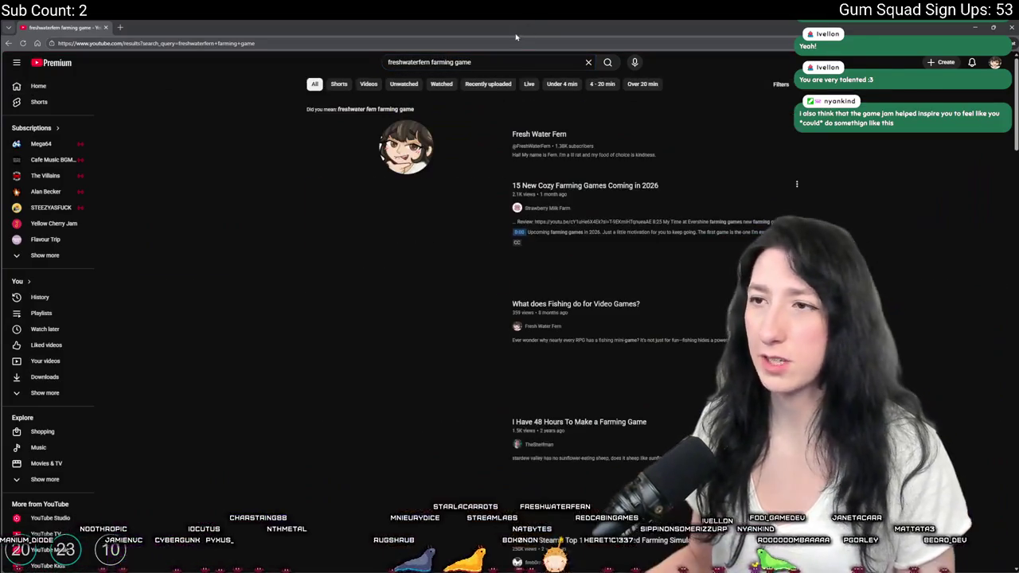
scroll(514, 389, "down", 10)
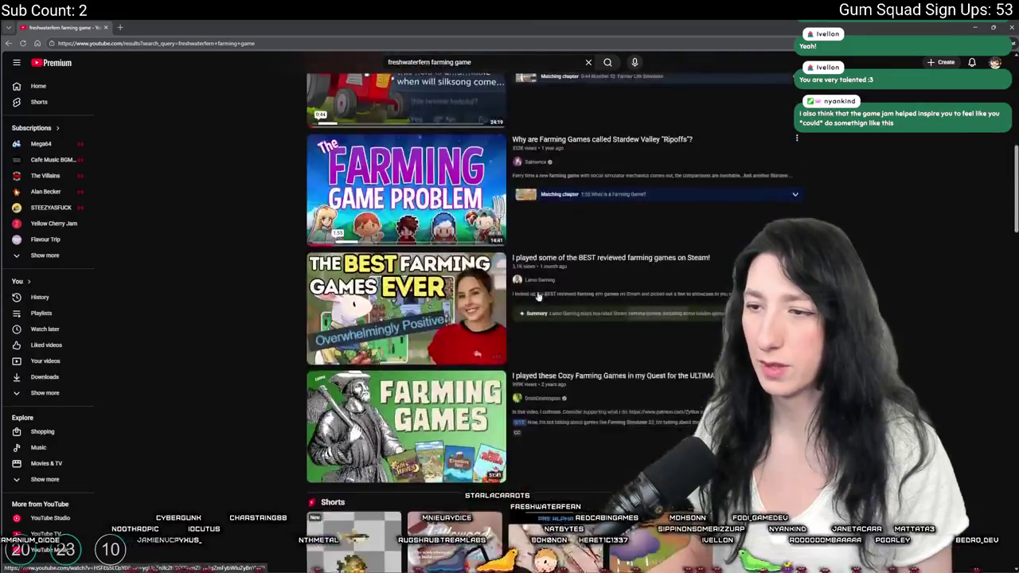
scroll(515, 319, "up", 10)
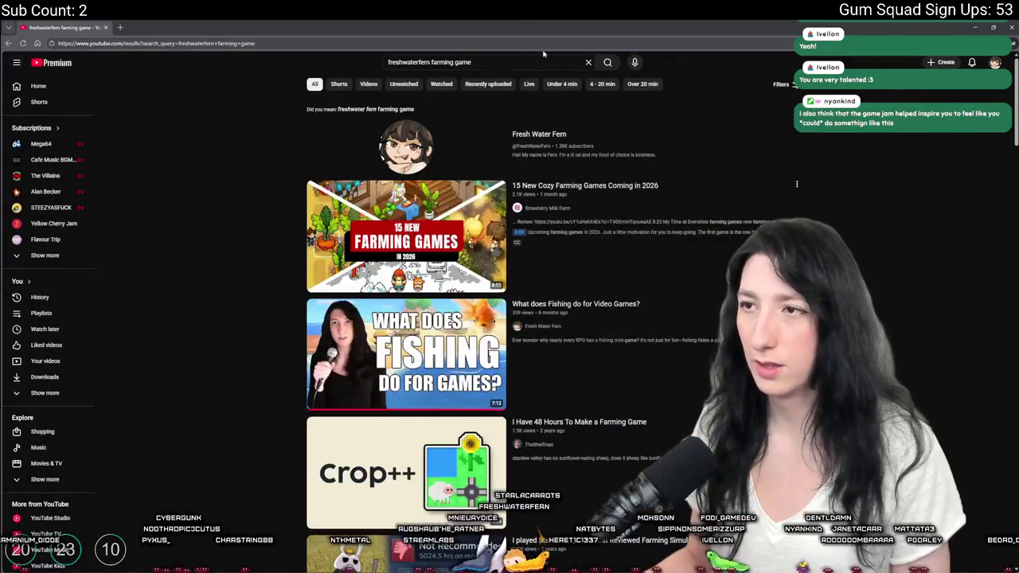
Replace the query with 'four devs make a game about trash' and browse the results.
triple_click(406, 62)
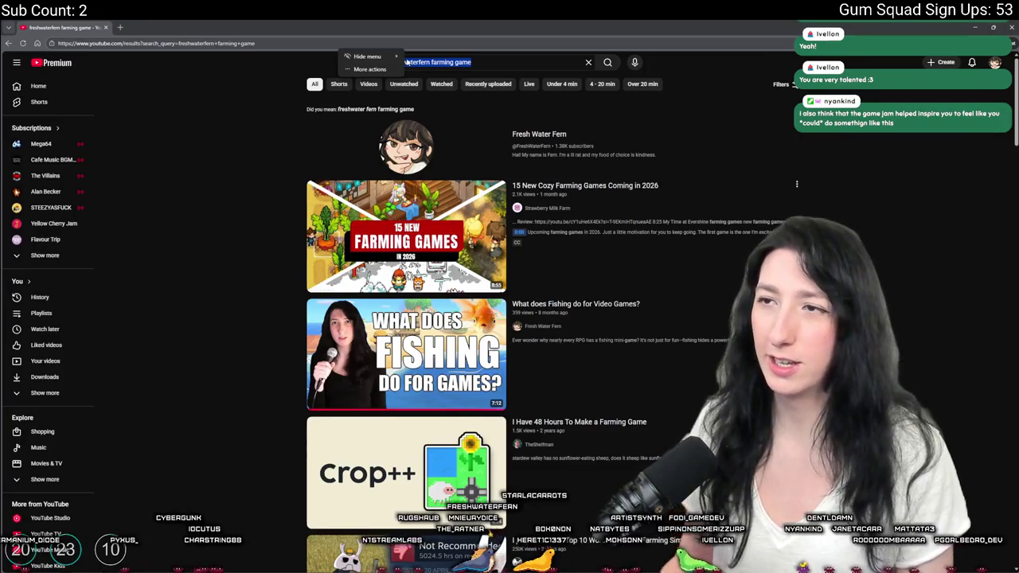
key("End")
key("ctrl+a")
type("four ")
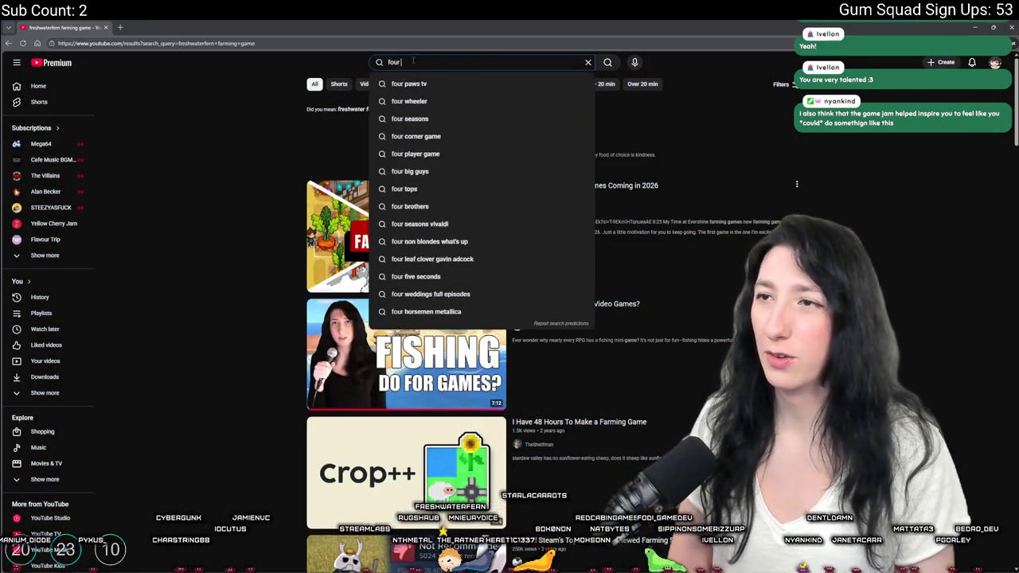
type("devs make a game about trash")
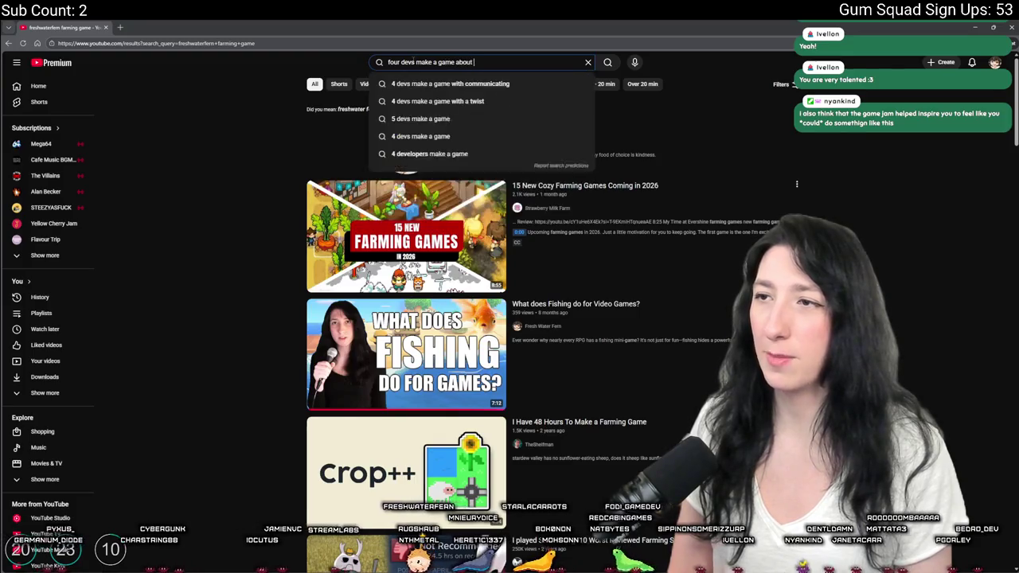
key("Return")
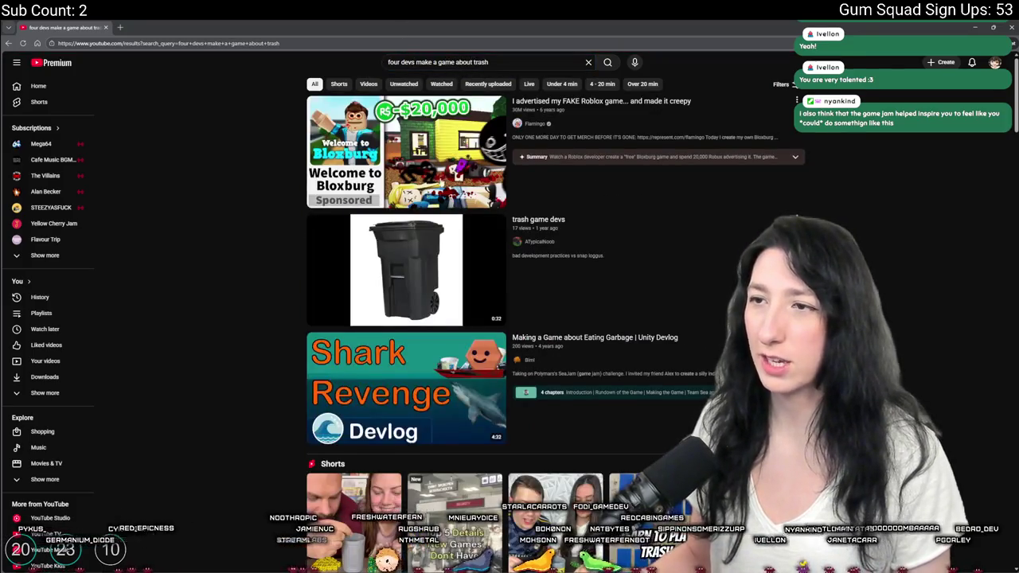
scroll(703, 271, "down", 15)
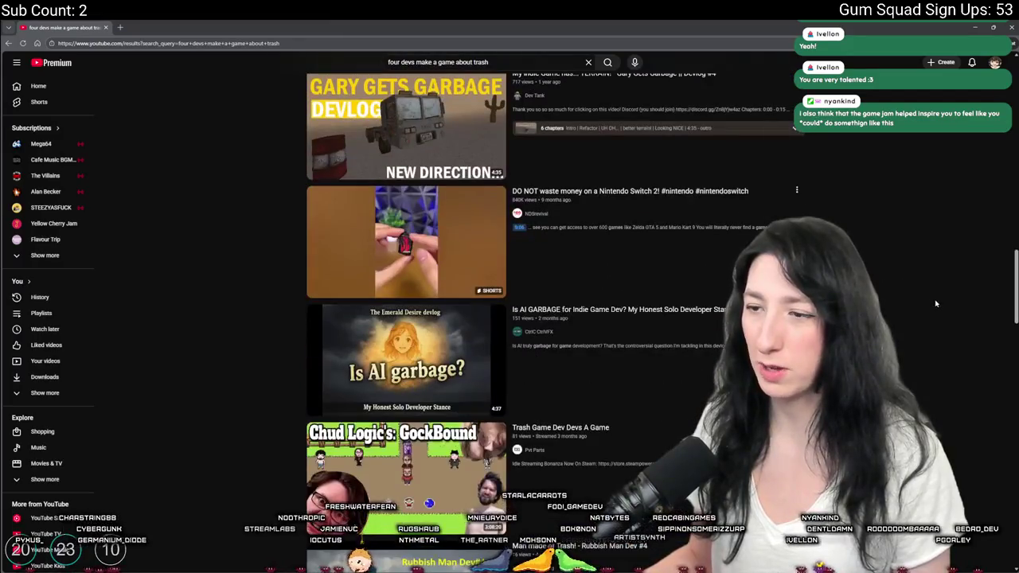
scroll(703, 272, "down", 5)
scroll(703, 271, "up", 10)
Search for lazytea videos and open 'Can 4 DEVS make STARDEW Valley in 3 WEEKS?!'.
left_click(446, 62)
type("lazytea")
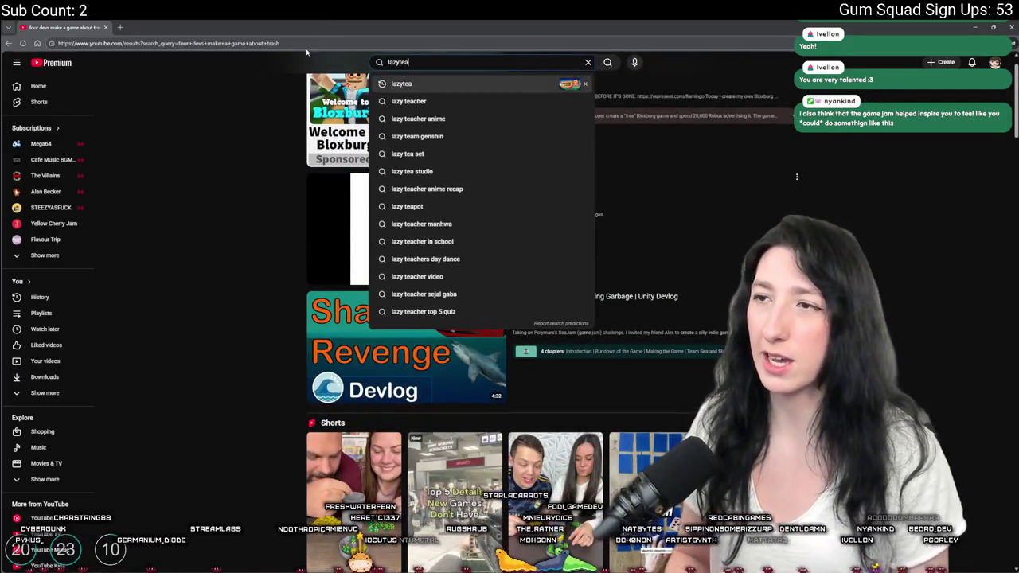
left_click(401, 84)
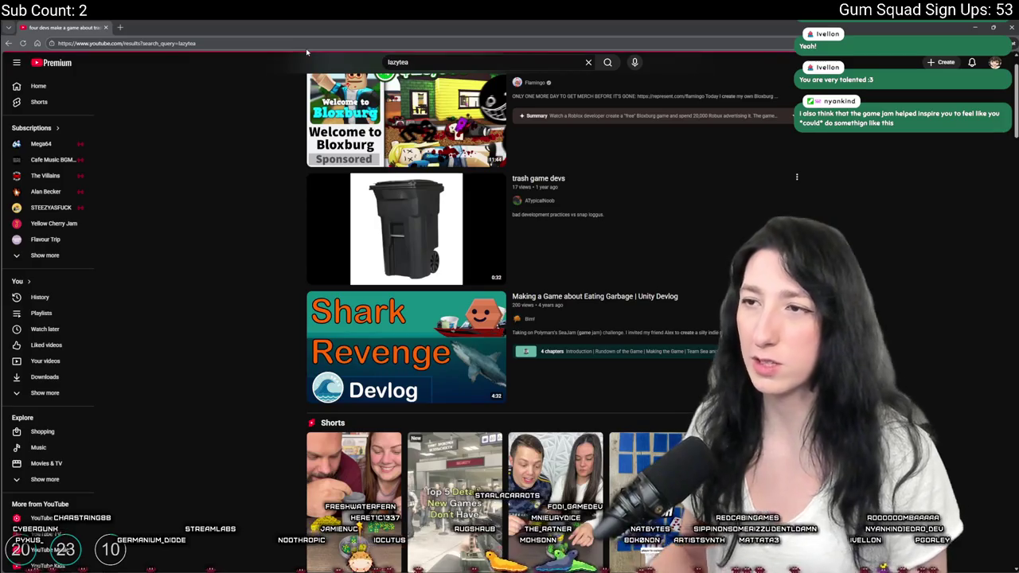
scroll(535, 177, "down", 10)
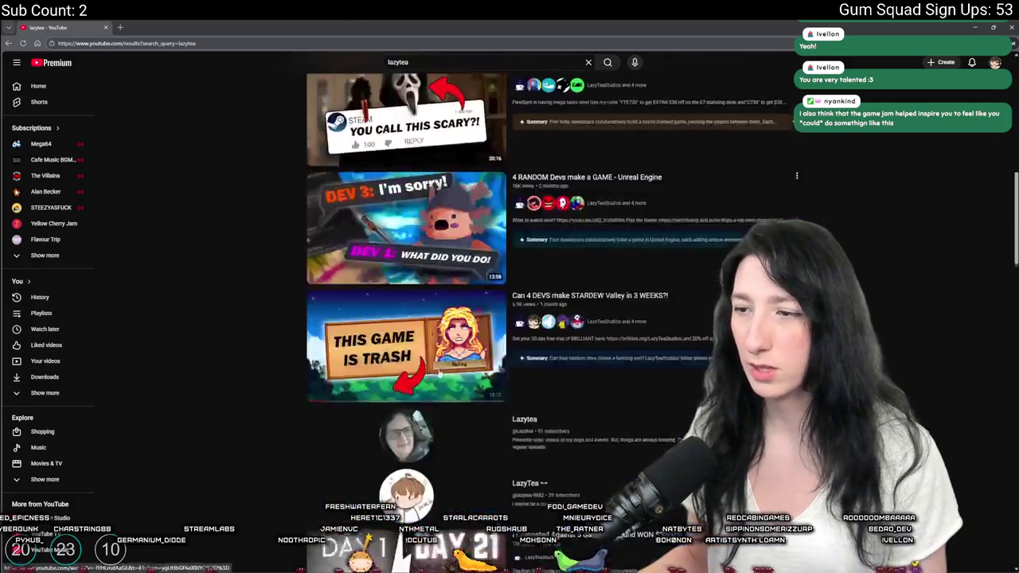
left_click(535, 177)
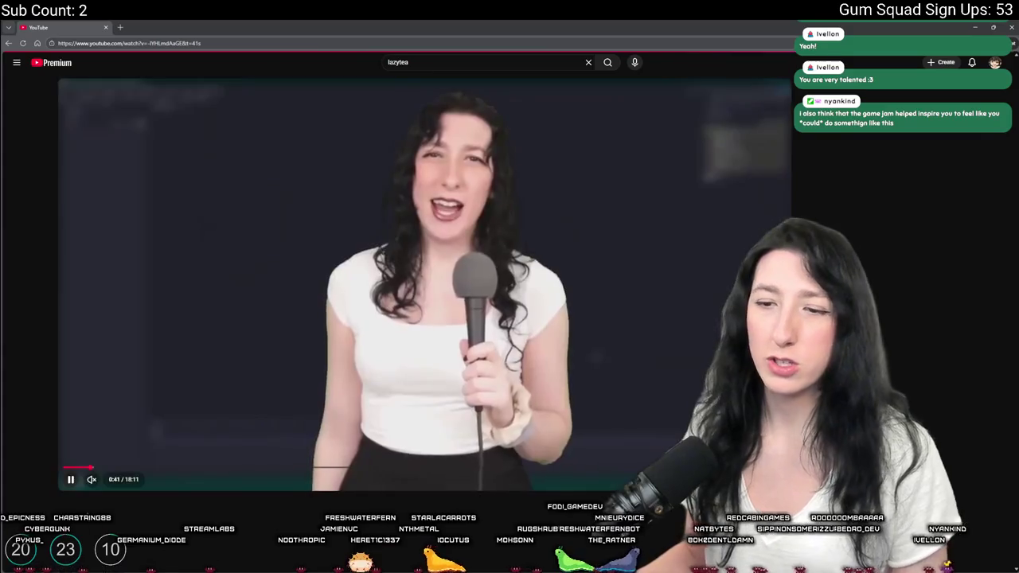
Seek the 18:11 video forward to 2:19, the 'Compressed Trash' scene.
right_click(284, 166)
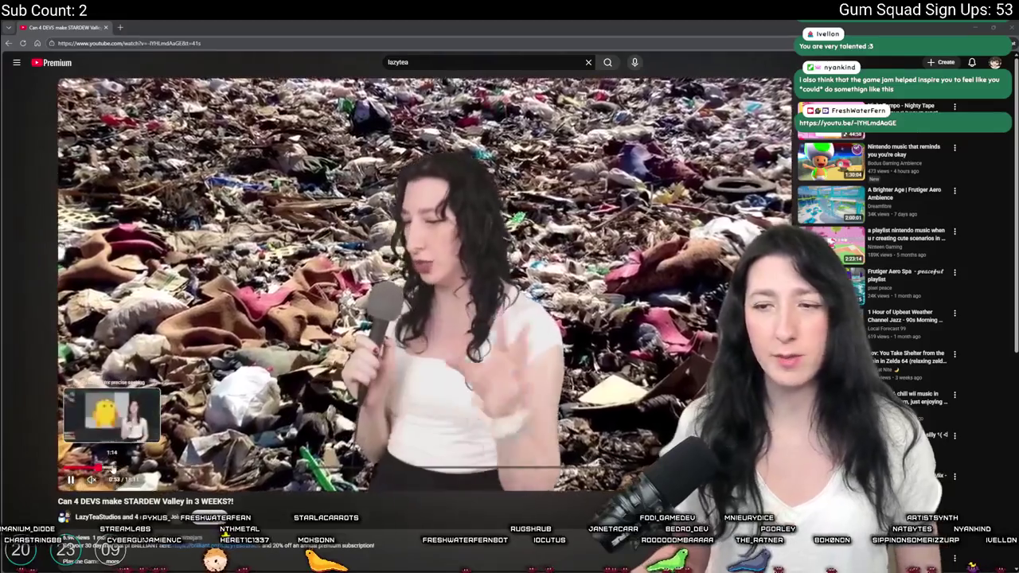
left_click(116, 471)
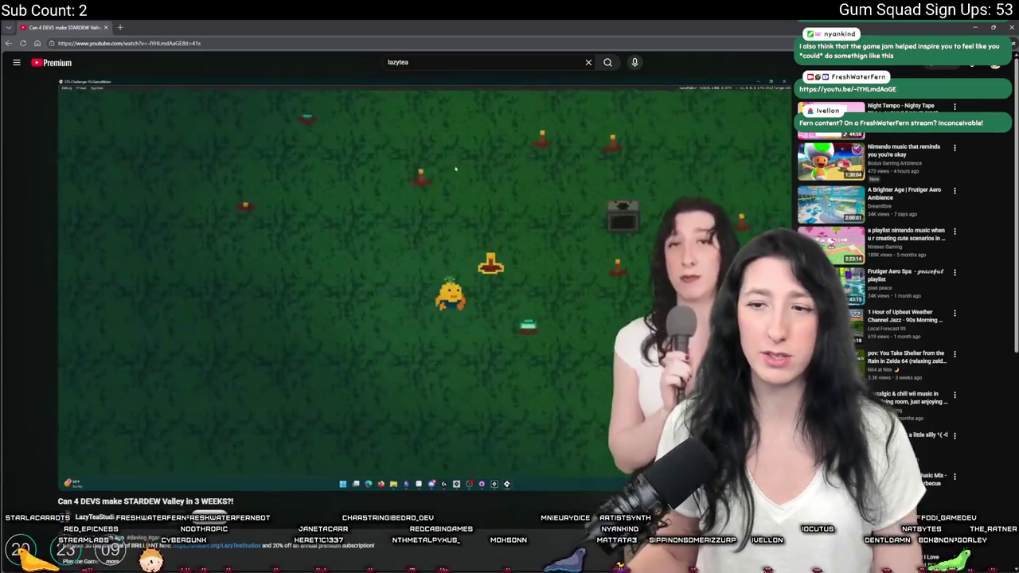
left_click_drag(125, 471, 159, 473)
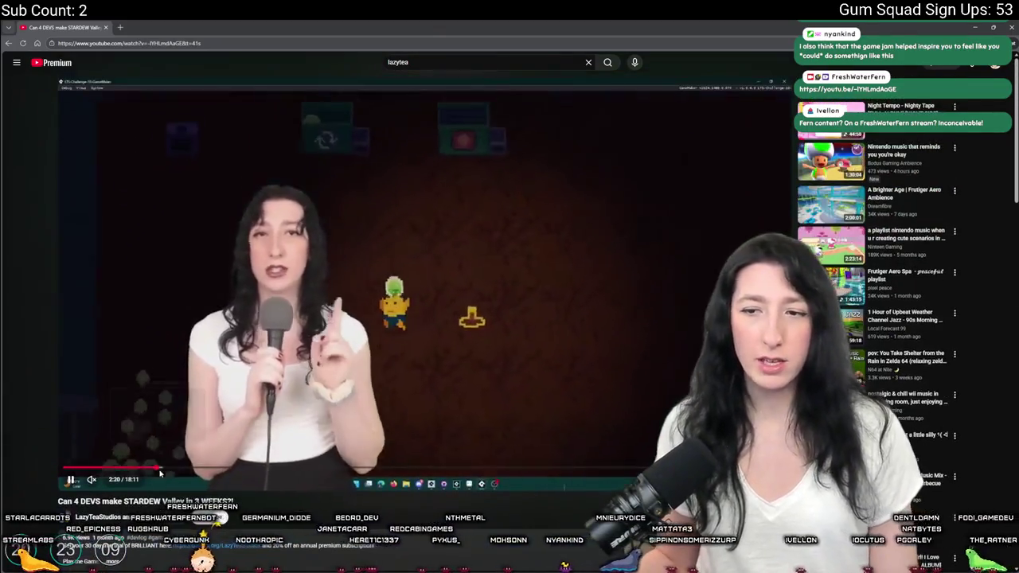
Scrub the devlog to the game scene around 2:12, pause it, and switch windows.
scroll(159, 473, "down", 3)
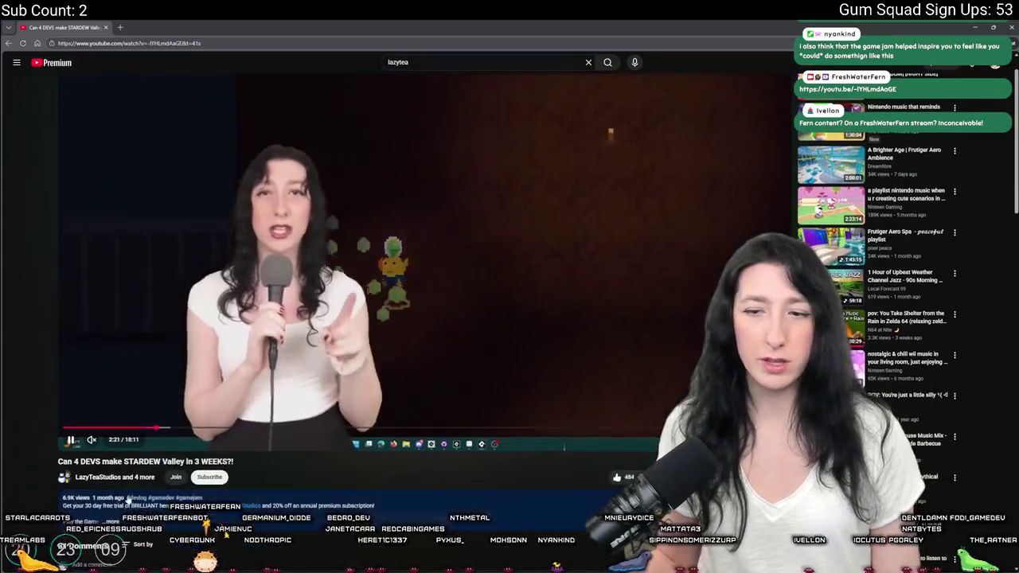
scroll(160, 472, "up", 3)
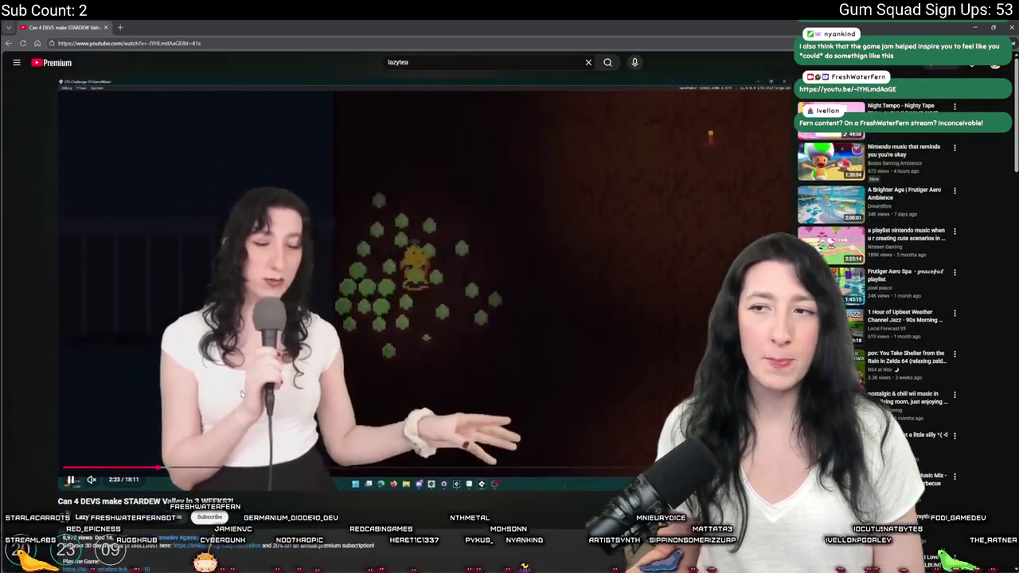
left_click_drag(163, 469, 165, 469)
left_click(167, 469)
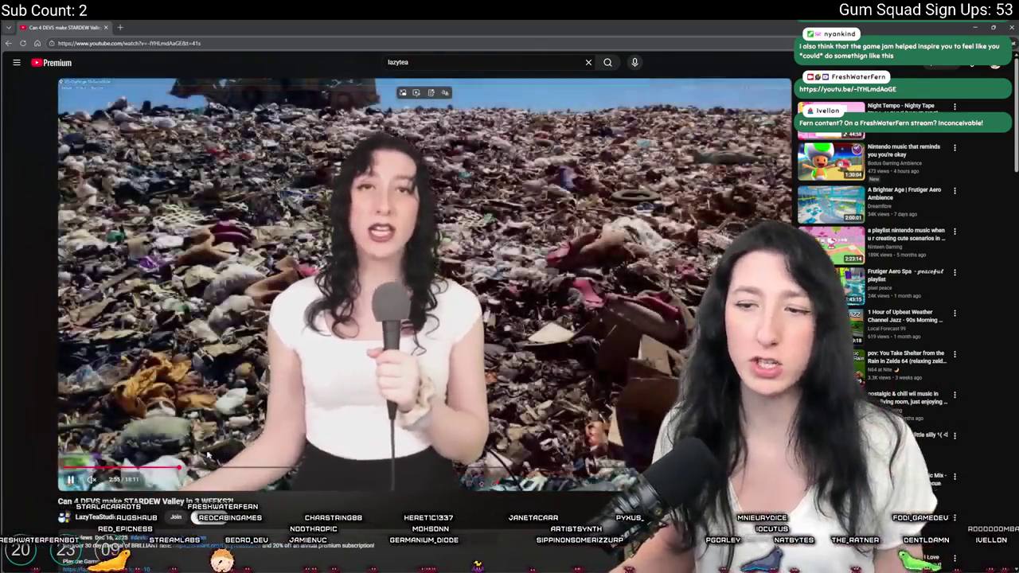
mouse_move(207, 468)
left_mouse_down()
mouse_move(151, 468)
mouse_move(204, 468)
left_mouse_up()
left_click(207, 273)
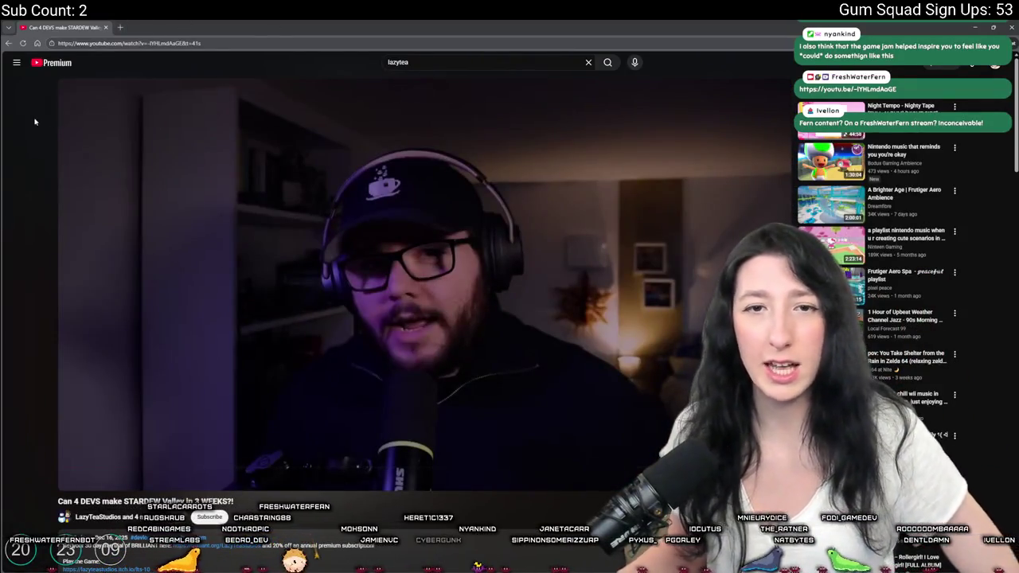
key("alt+Tab")
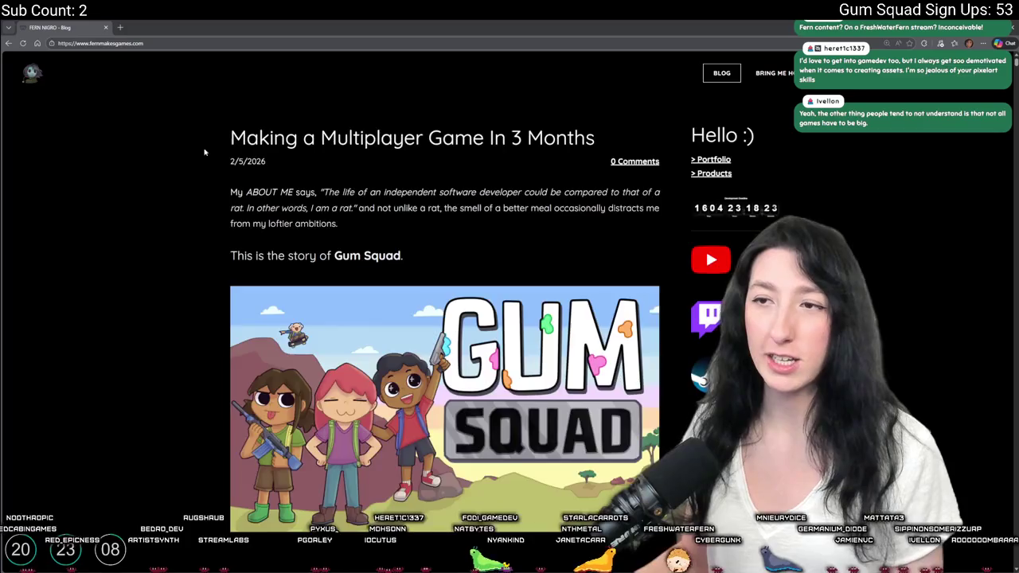
Select and then deselect the 'Making a Multiplayer Game In 3 Months' post title.
scroll(204, 152, "down", 20)
scroll(173, 331, "up", 3)
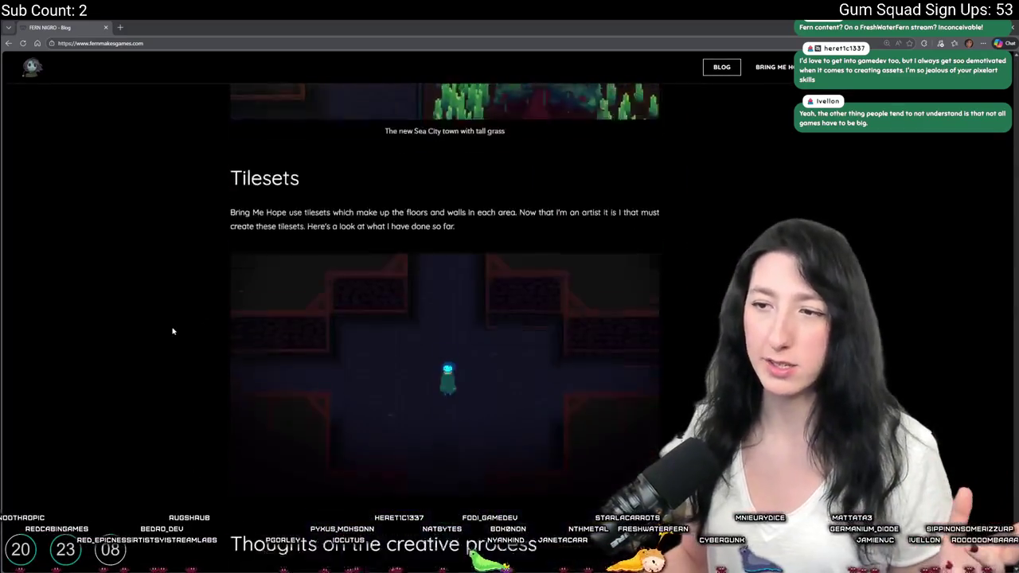
scroll(141, 225, "down", 12)
scroll(146, 228, "up", 3)
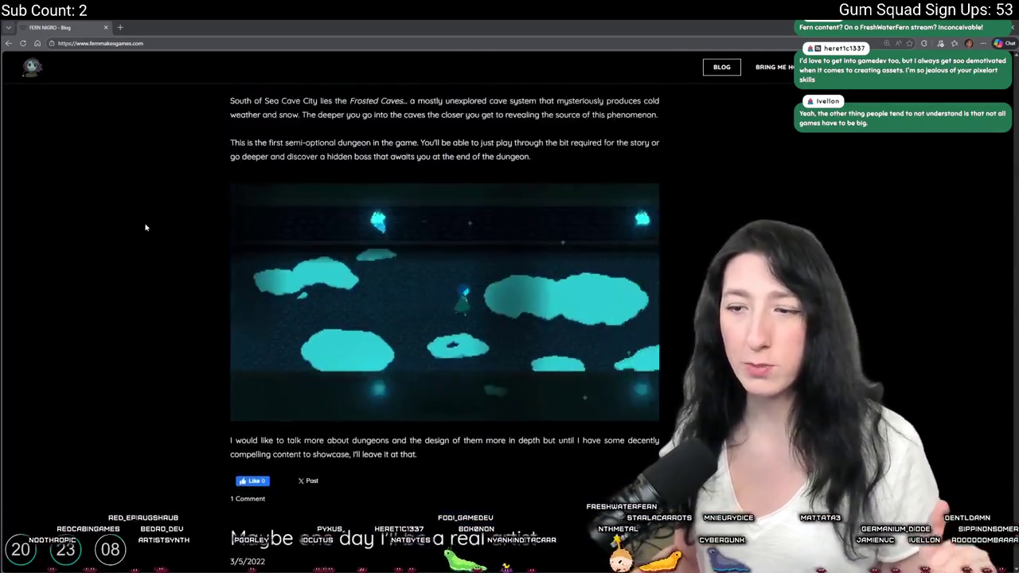
scroll(146, 227, "down", 5)
left_click_drag(541, 144, 230, 139)
left_click(205, 216)
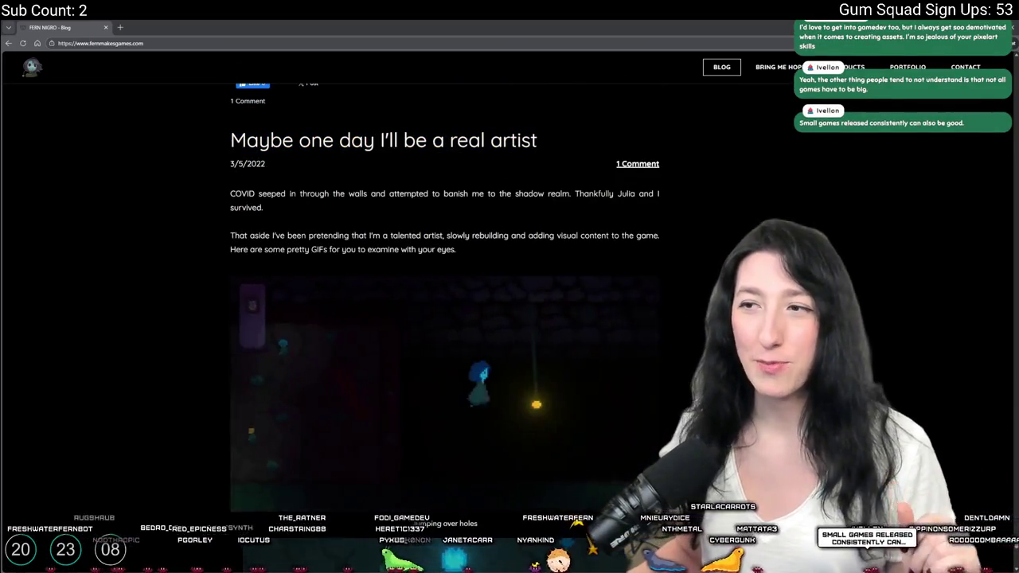
Read down the post, selecting and deselecting the 'A Real Artist Huh?' heading.
scroll(385, 164, "down", 1)
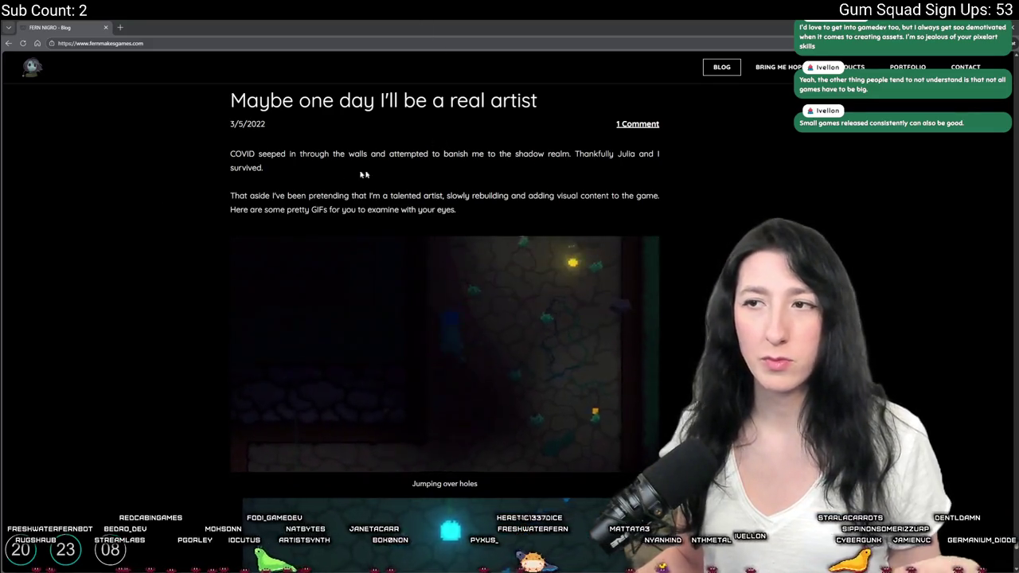
scroll(137, 246, "down", 3)
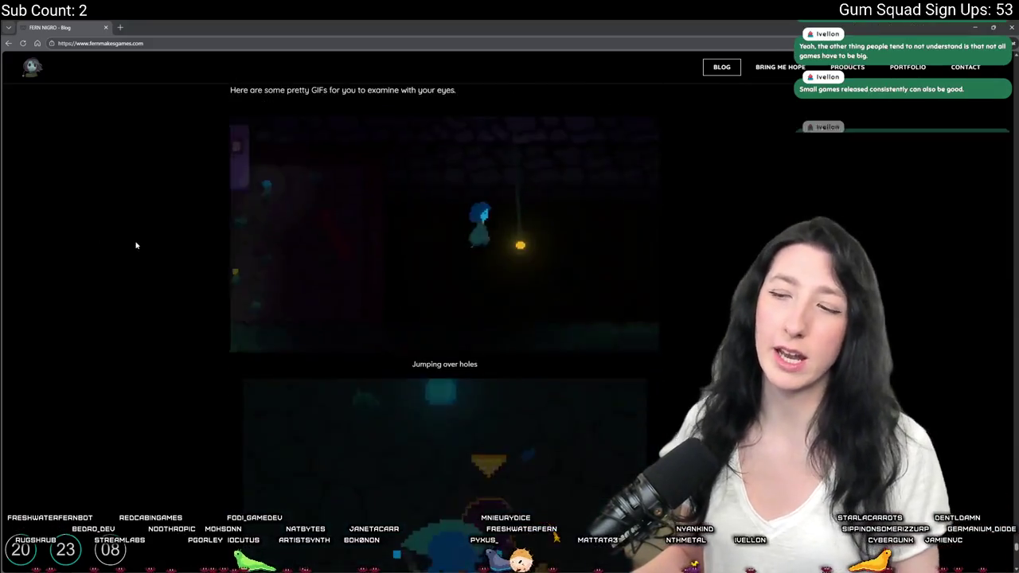
scroll(228, 225, "down", 3)
scroll(295, 199, "up", 4)
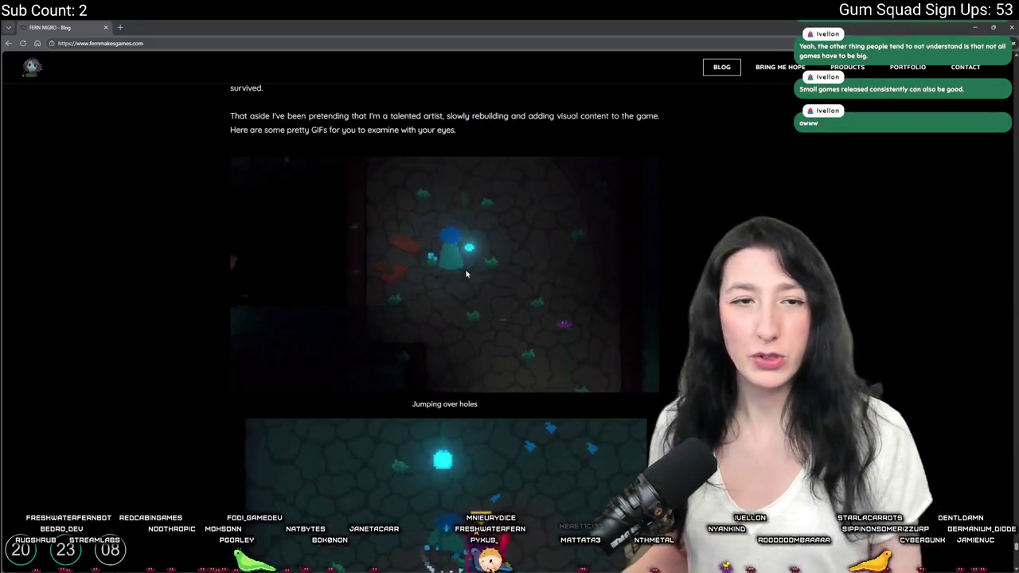
scroll(466, 274, "down", 1)
scroll(467, 274, "down", 5)
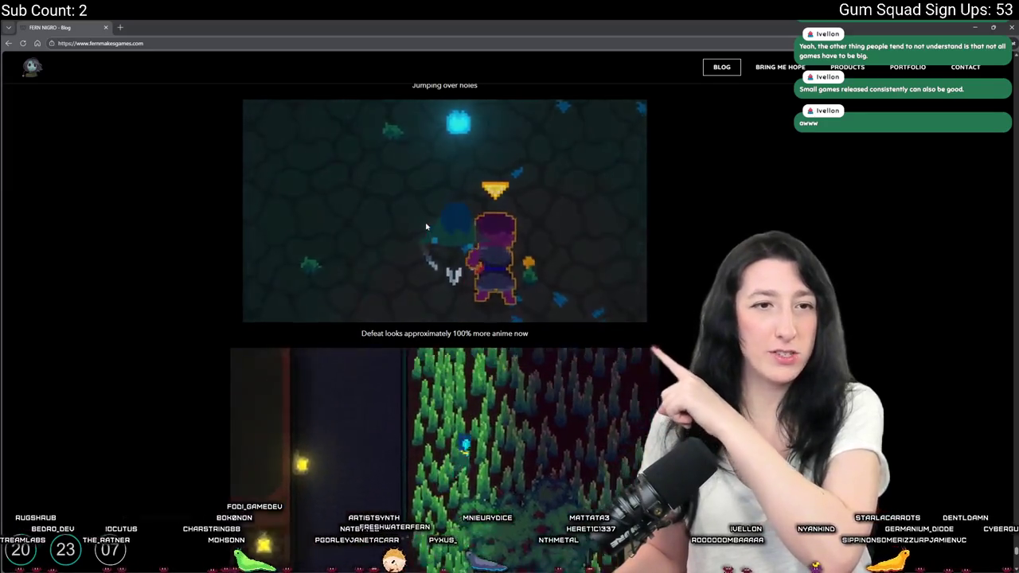
scroll(426, 227, "down", 7)
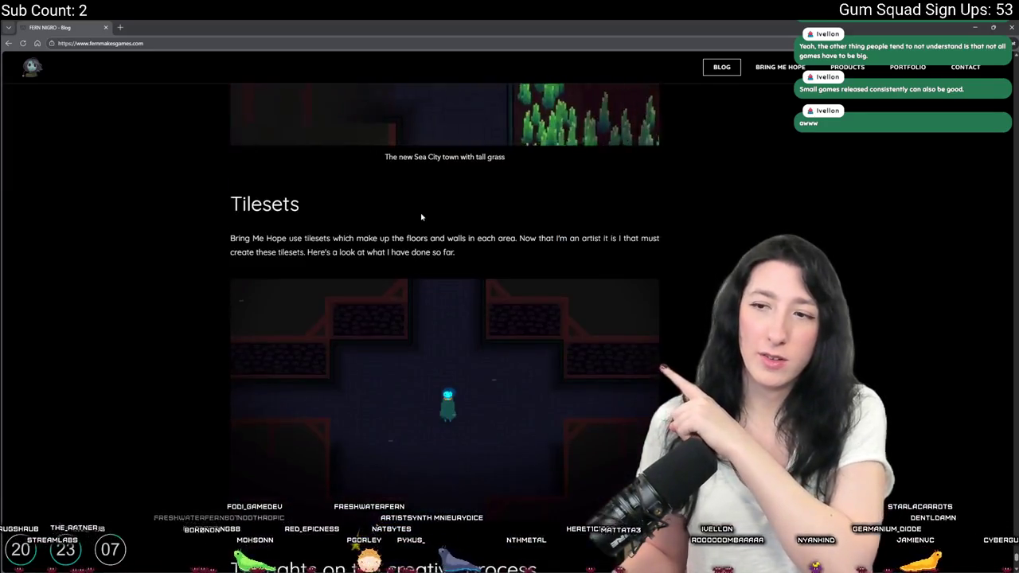
scroll(422, 217, "up", 3)
scroll(424, 207, "down", 5)
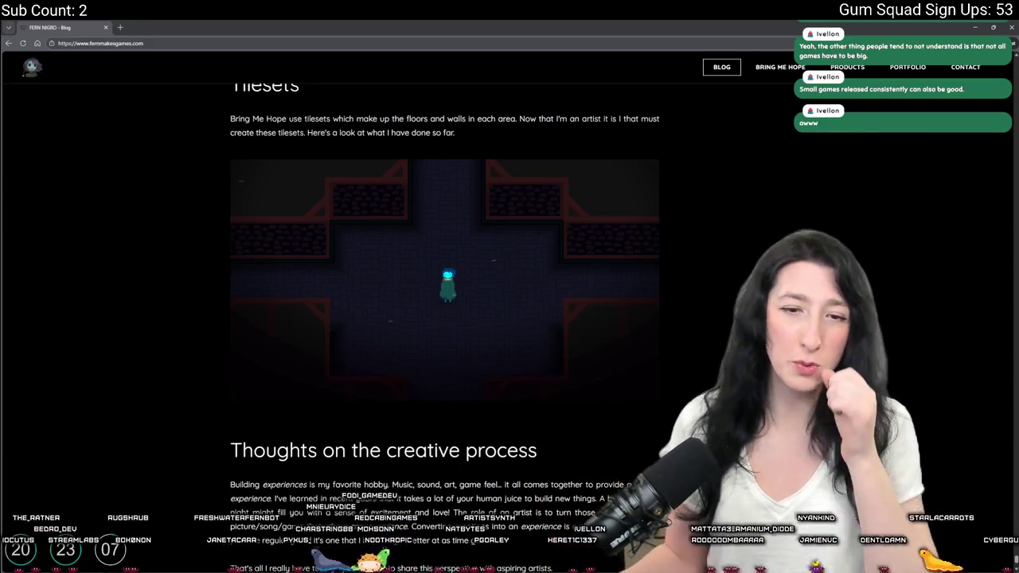
scroll(378, 289, "down", 3)
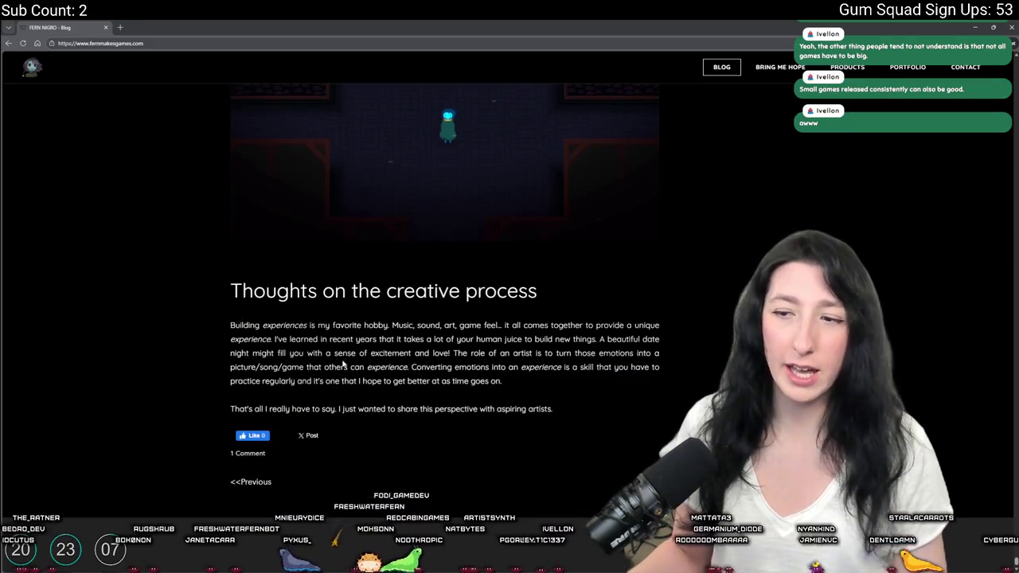
scroll(342, 365, "up", 15)
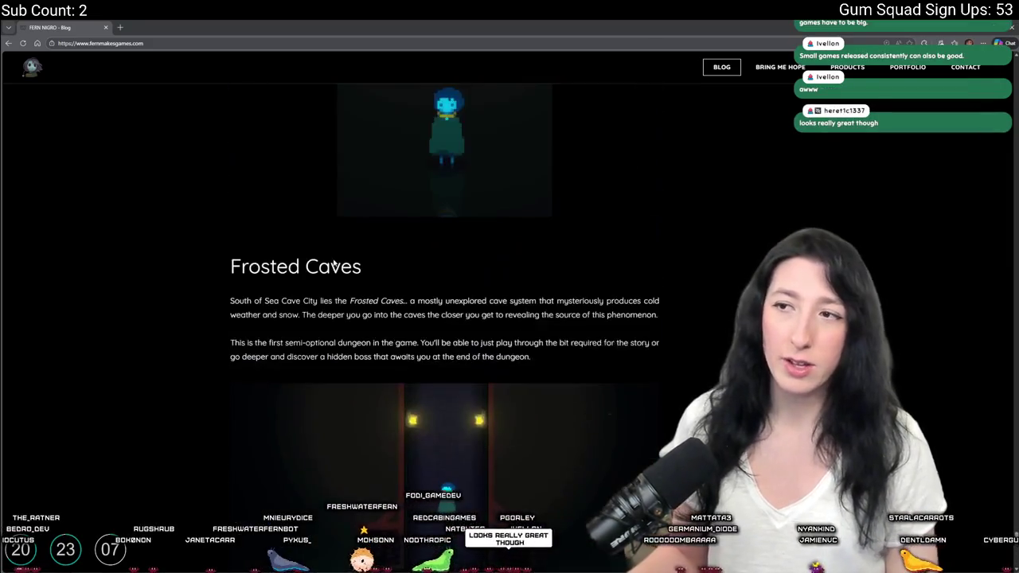
scroll(334, 266, "up", 10)
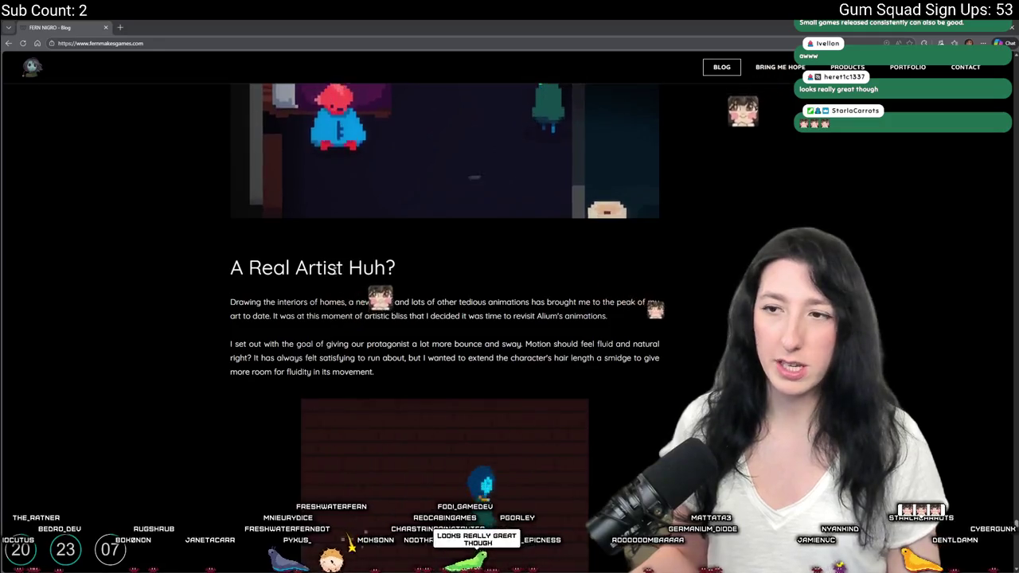
scroll(345, 303, "up", 9)
scroll(345, 301, "down", 2)
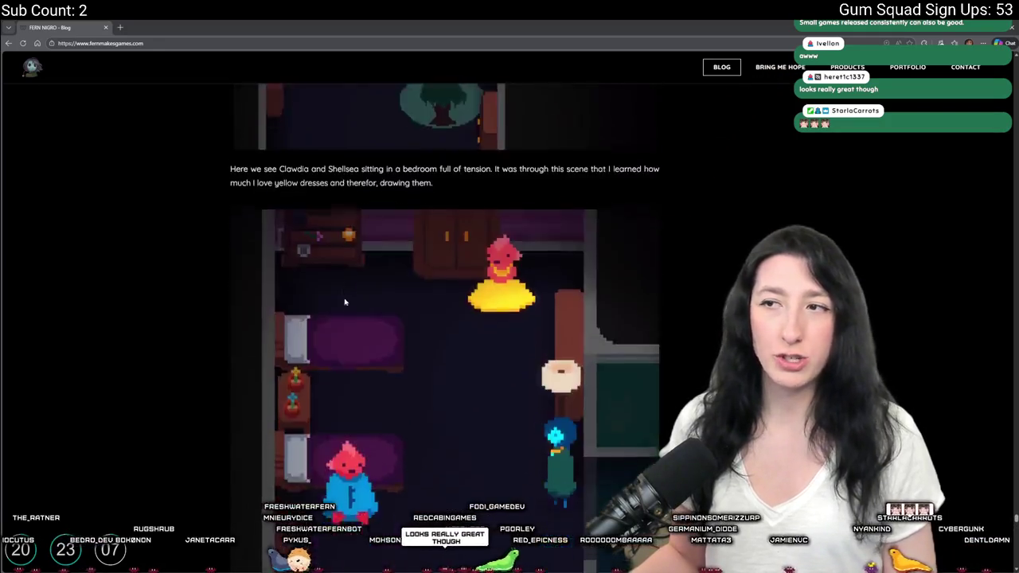
scroll(345, 302, "up", 3)
scroll(344, 296, "down", 9)
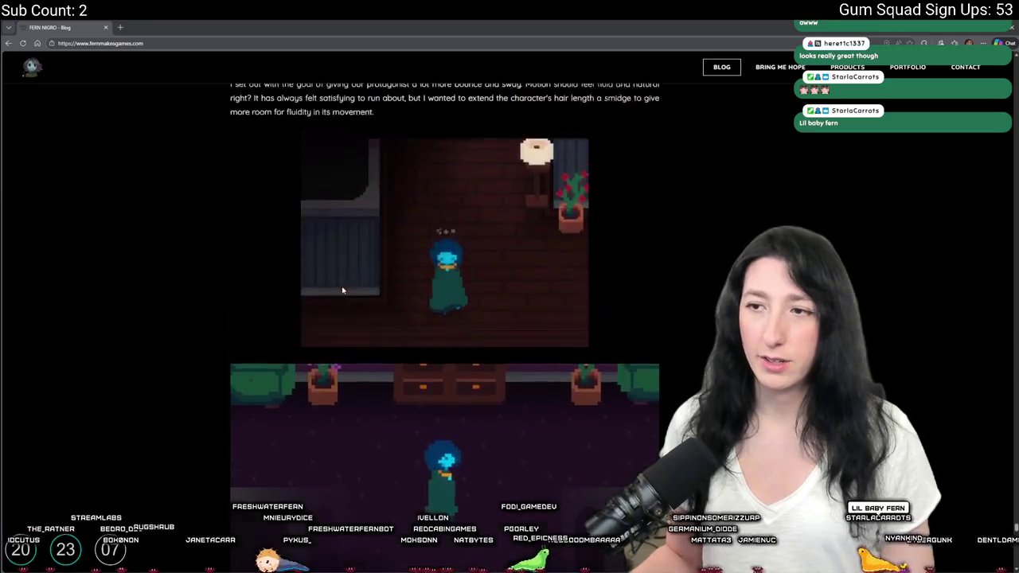
scroll(342, 290, "up", 2)
left_click_drag(397, 148, 228, 149)
left_click(417, 165)
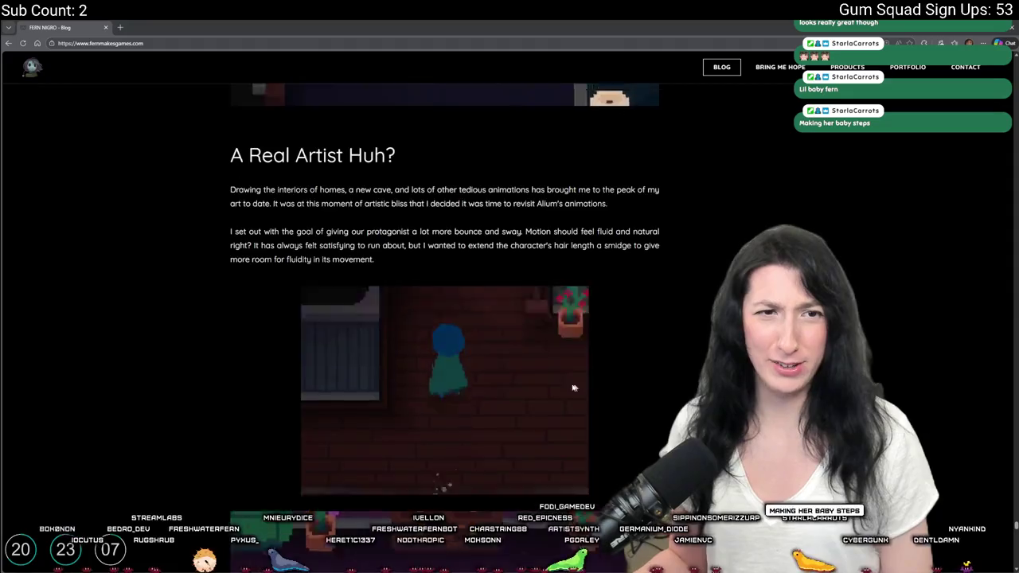
Scroll back up to the top of the post, then return to GameMaker's rm_playarea room.
scroll(529, 321, "up", 8)
scroll(529, 321, "up", 15)
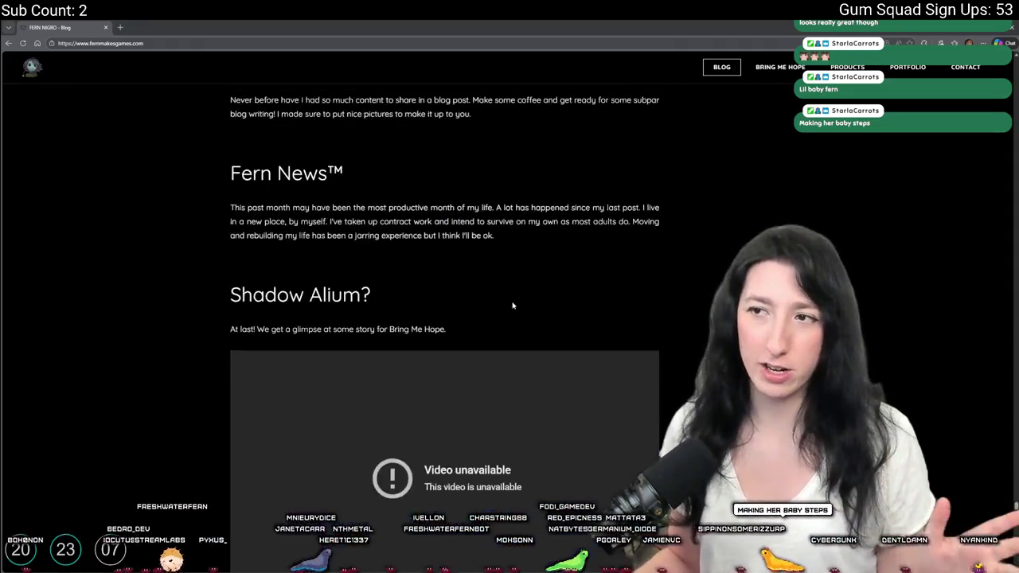
scroll(493, 306, "up", 8)
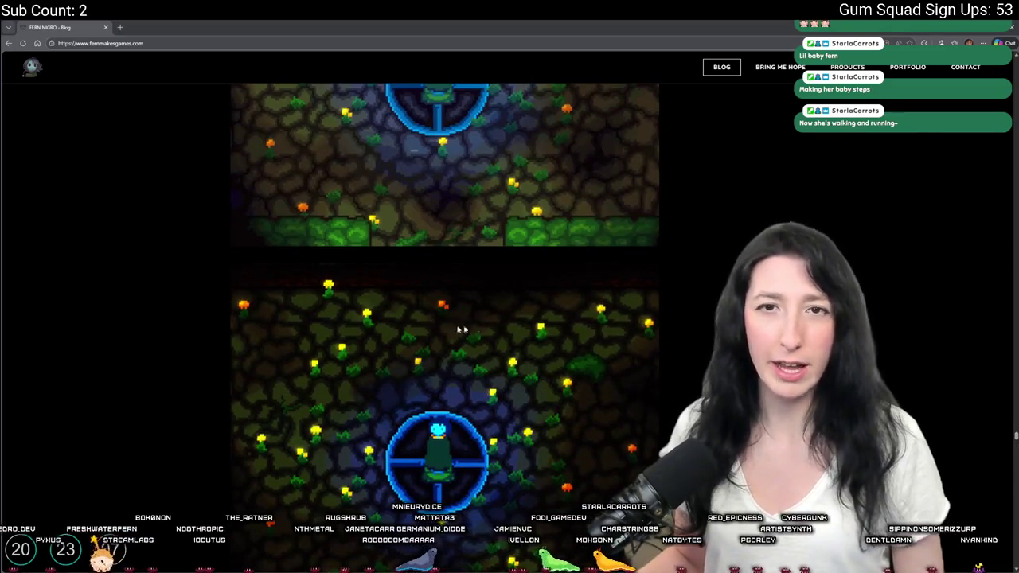
scroll(426, 327, "up", 20)
scroll(467, 391, "up", 20)
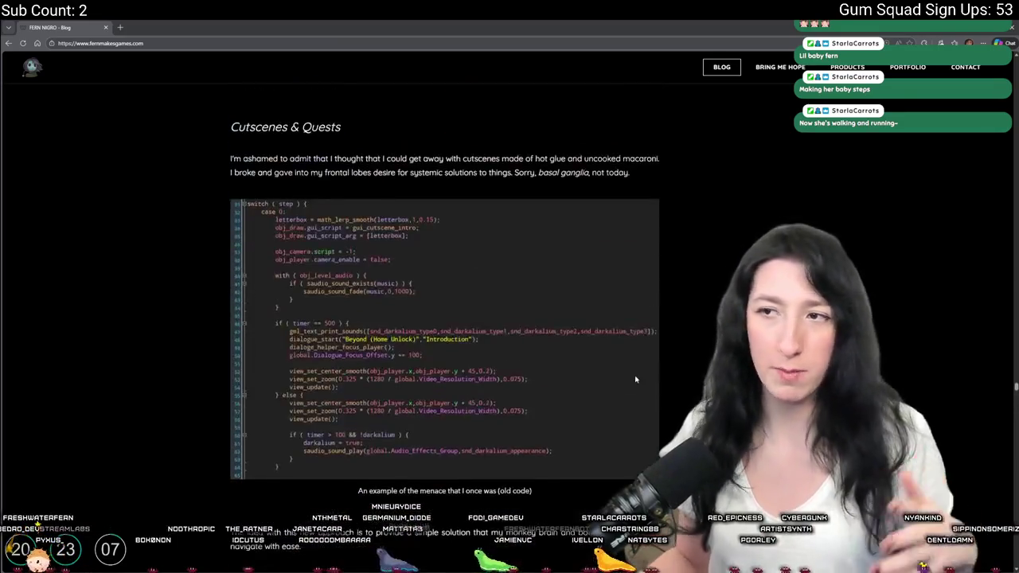
scroll(632, 381, "up", 20)
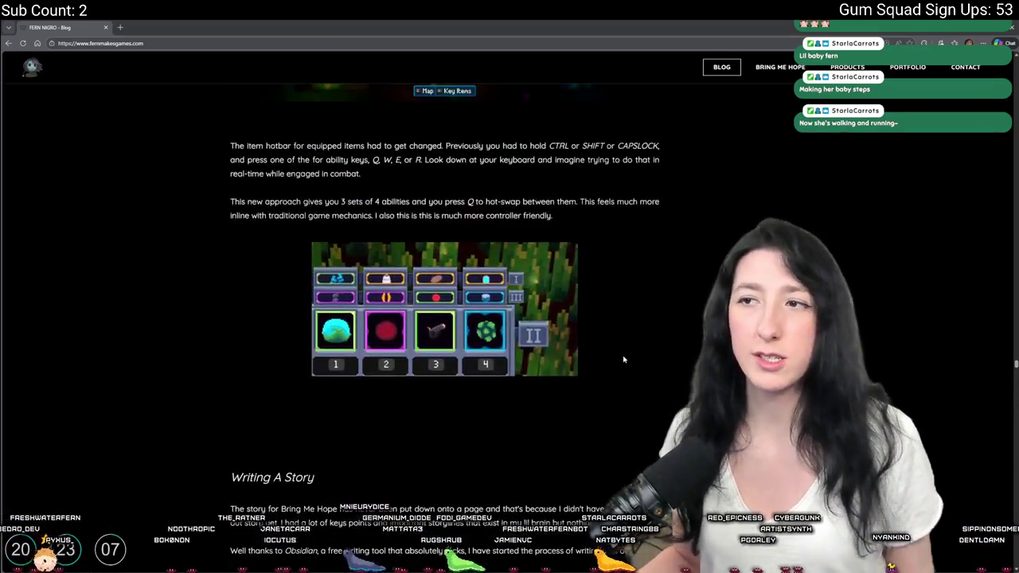
scroll(607, 351, "up", 20)
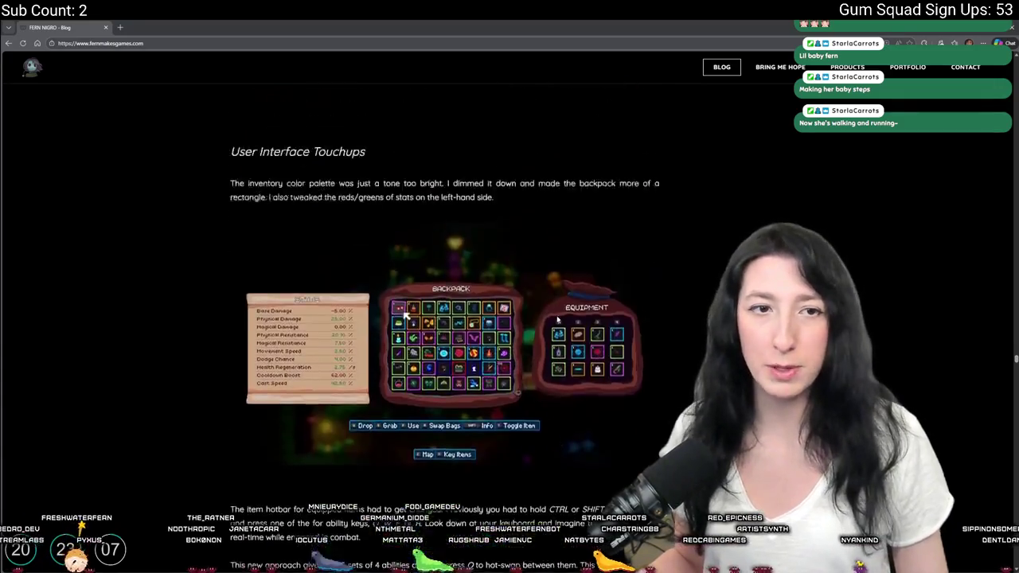
scroll(537, 331, "up", 20)
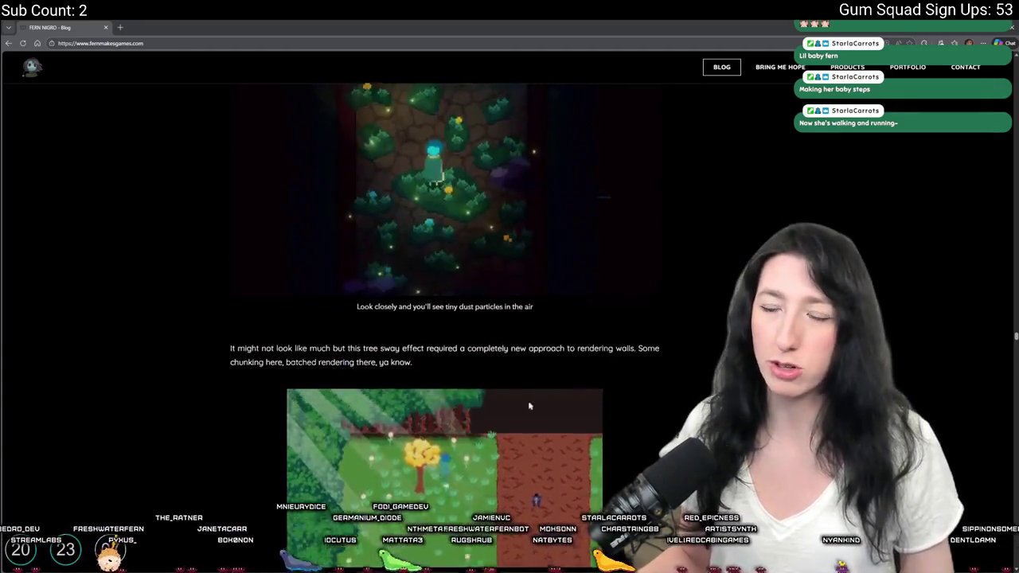
scroll(487, 370, "up", 20)
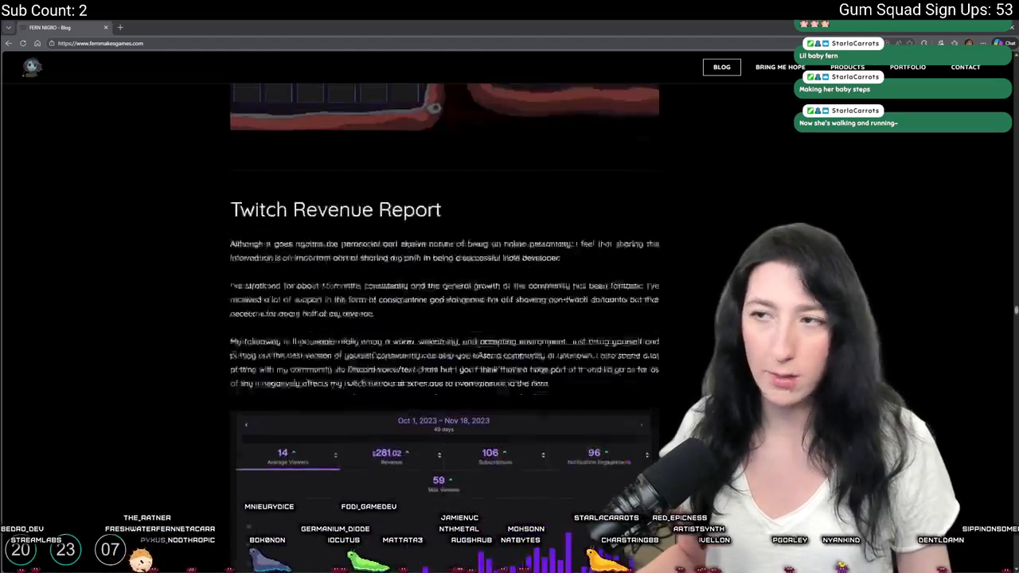
scroll(493, 345, "up", 8)
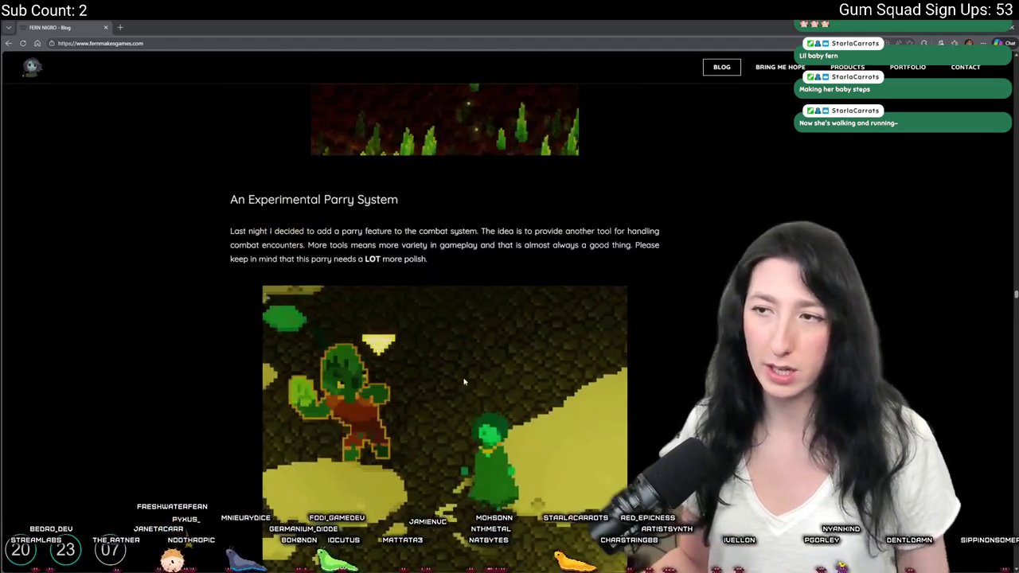
scroll(458, 375, "up", 3)
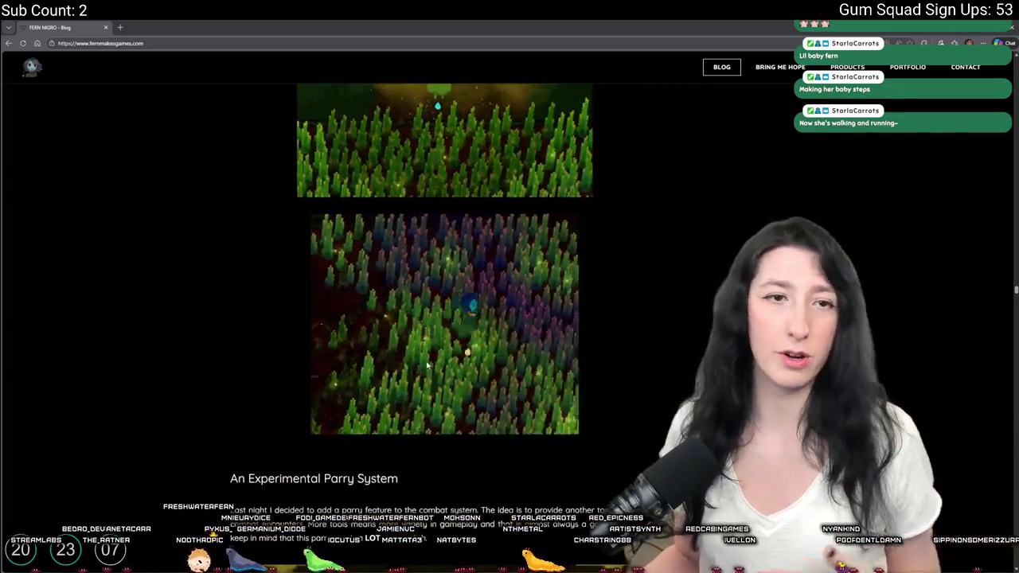
scroll(436, 372, "up", 5)
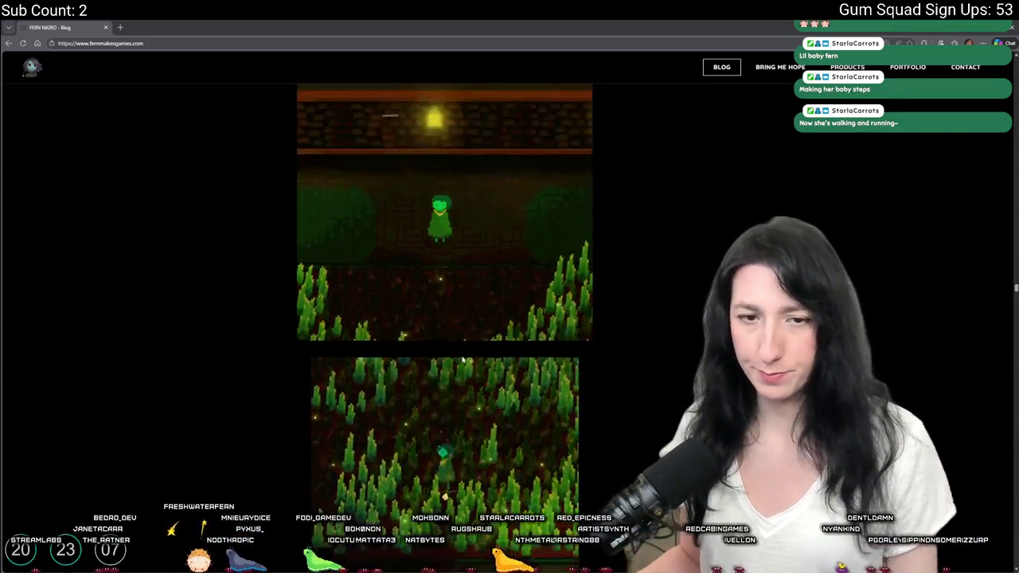
scroll(334, 402, "up", 7)
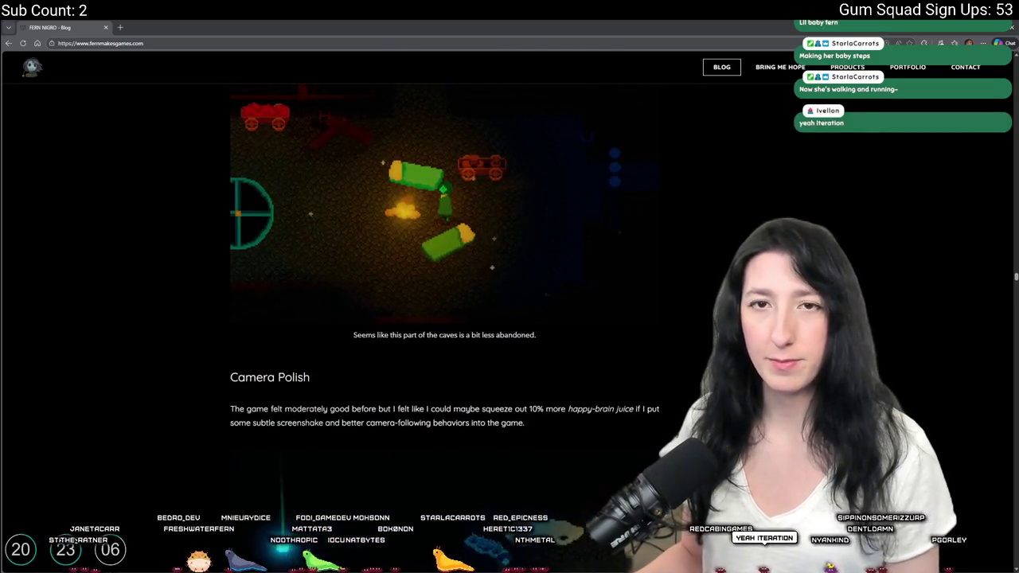
scroll(412, 260, "up", 15)
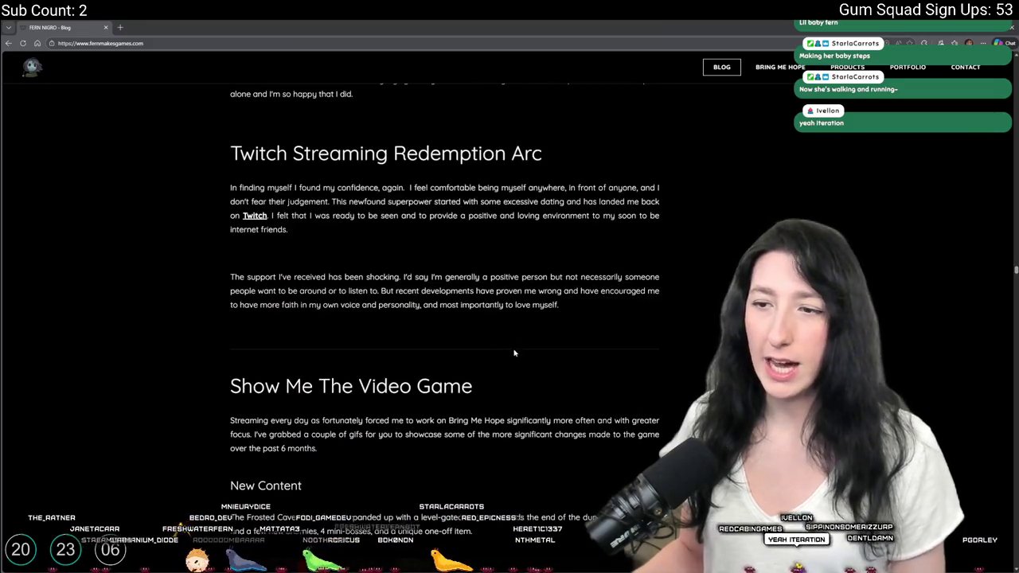
scroll(438, 184, "up", 15)
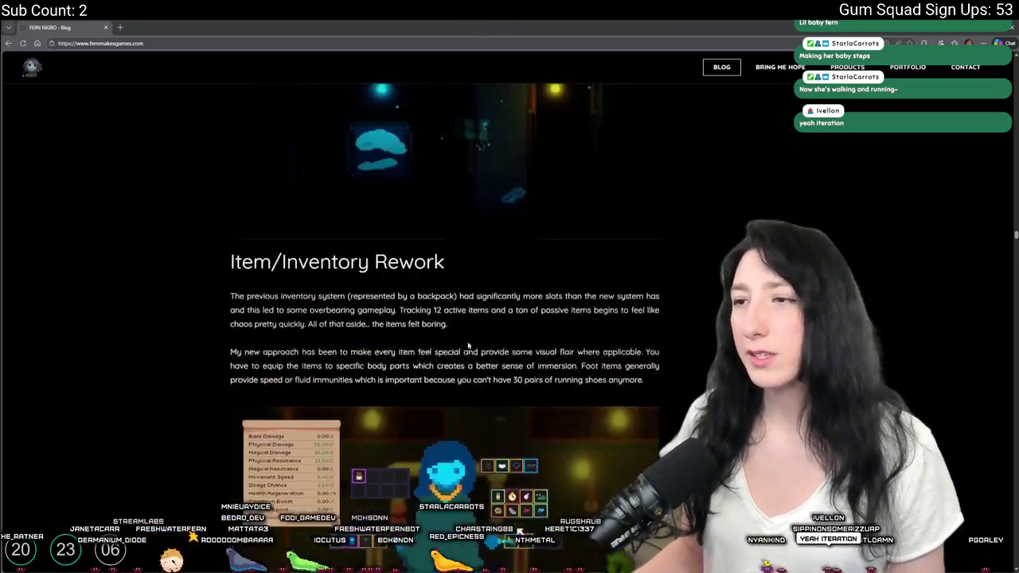
scroll(515, 315, "down", 15)
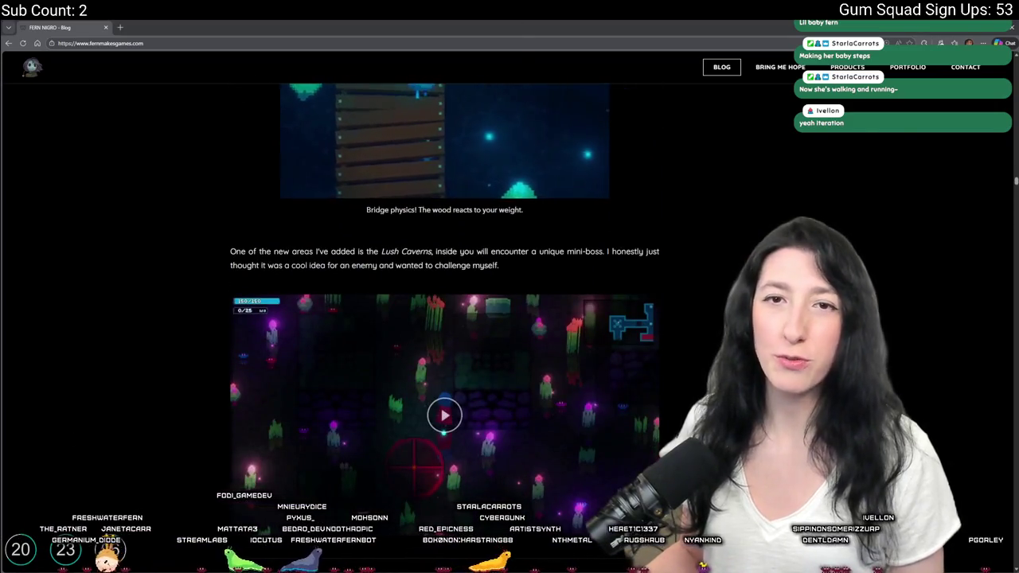
scroll(514, 413, "up", 5)
scroll(513, 412, "up", 20)
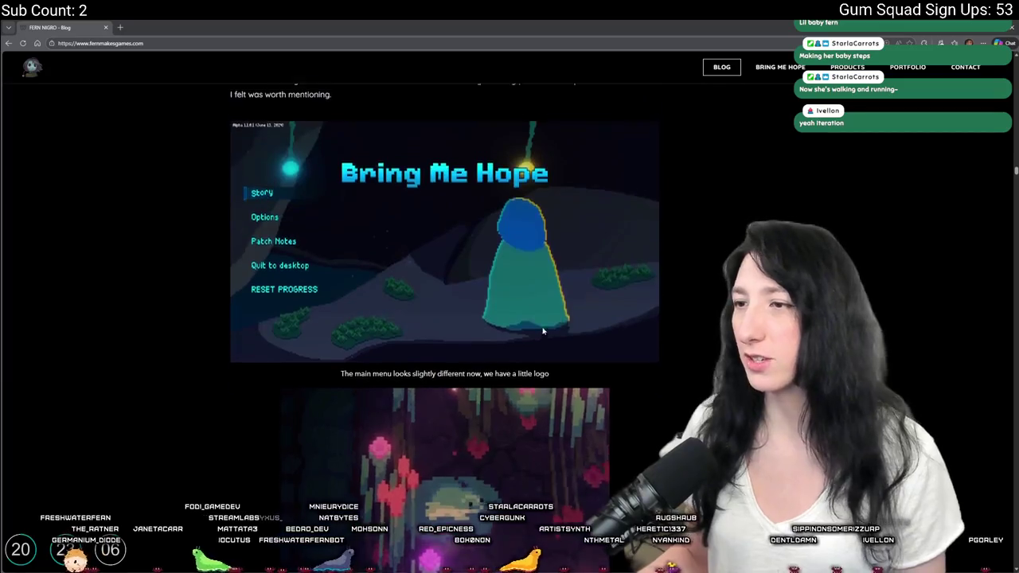
scroll(453, 325, "up", 15)
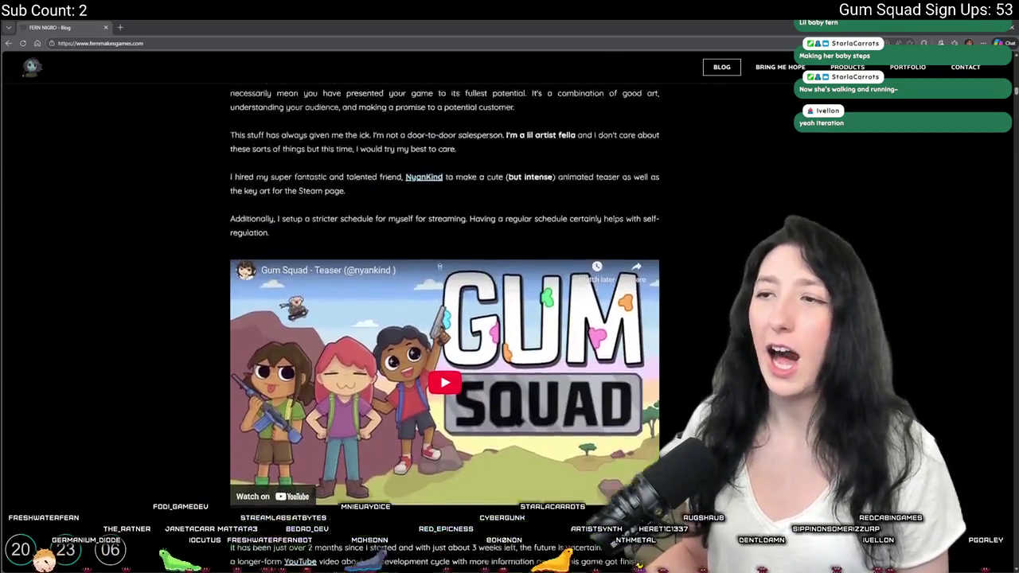
scroll(534, 452, "up", 5)
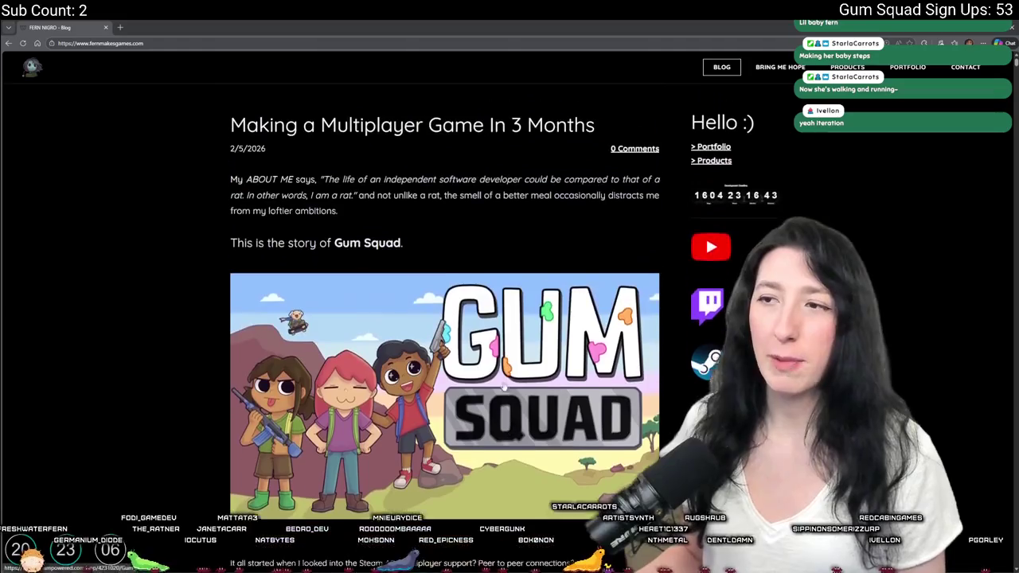
key("alt+Tab")
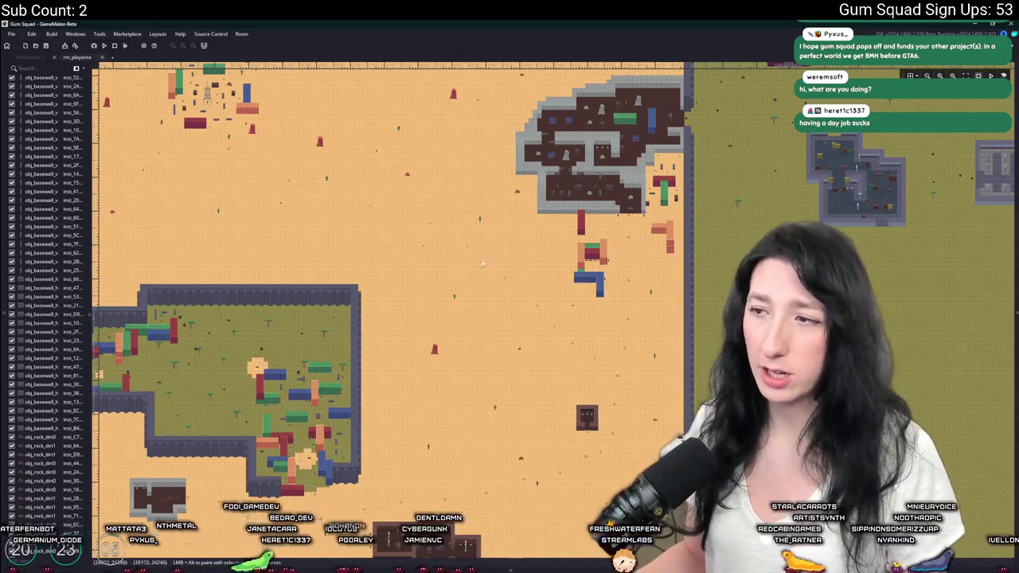
Scan across the savannah room in GameMaker, then bring the SavannahProps sprite back up in Aseprite.
scroll(473, 277, "right", 10)
scroll(473, 277, "up", 5)
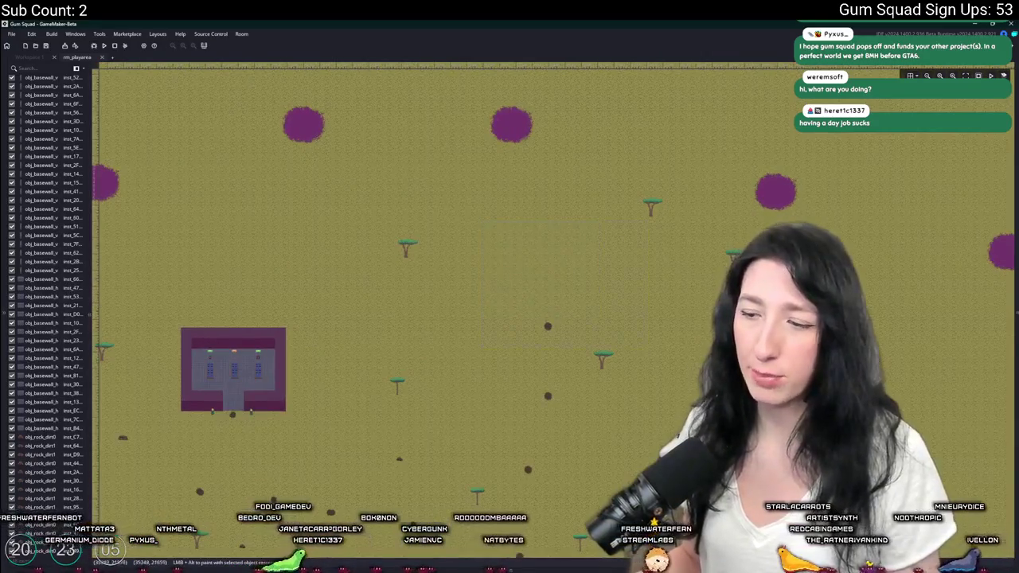
key("alt+Tab")
scroll(412, 310, "right", 2)
scroll(412, 310, "up", 2)
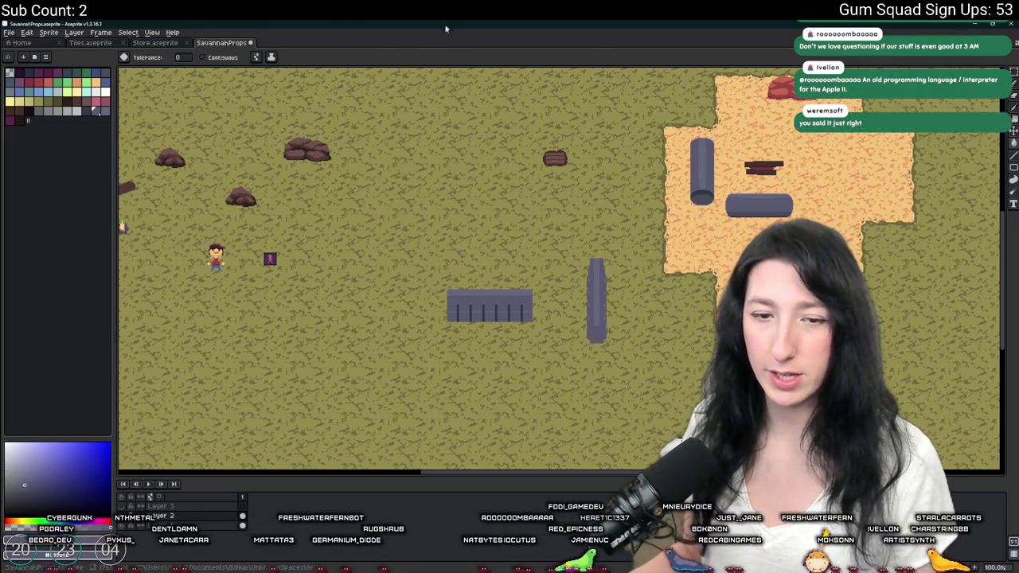
Pan up to more grassland, confirm GameMaker's exit prompt so Gum Squad reloads, and return to SavannahProps.
mouse_move(430, 132)
left_mouse_down()
mouse_move(435, 164)
mouse_move(516, 305)
left_mouse_up()
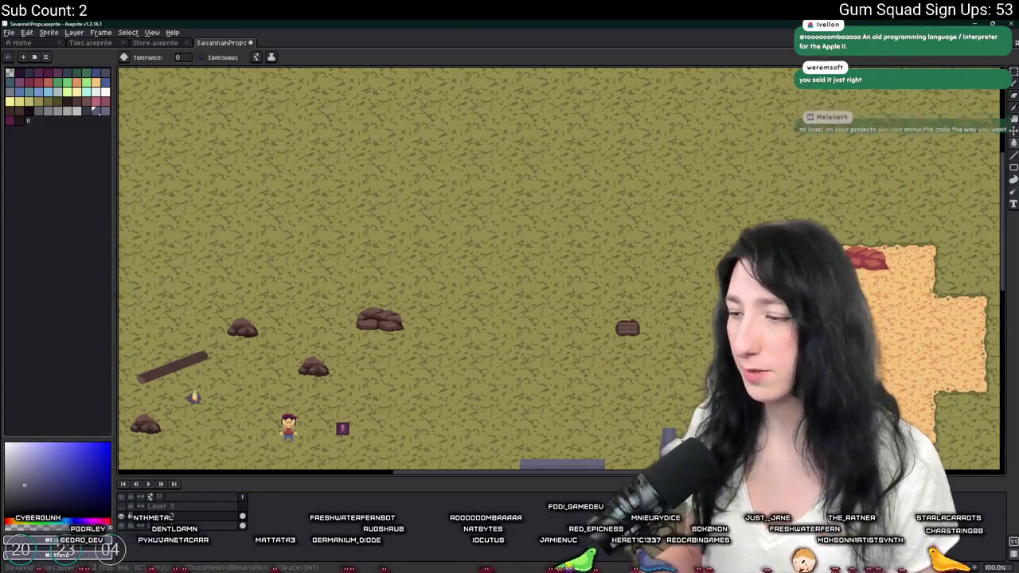
key("alt+Tab")
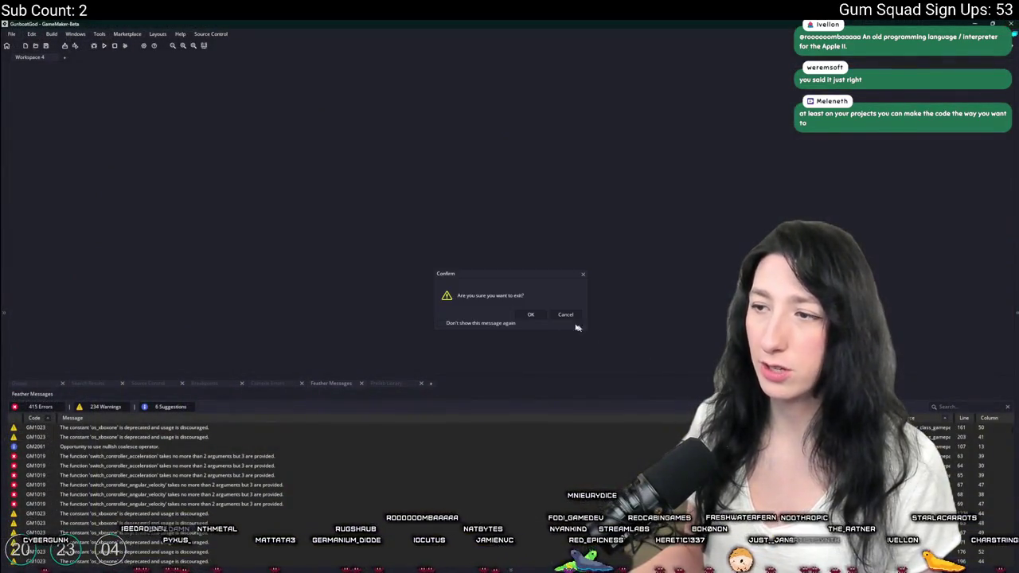
left_click(532, 316)
key("alt+Tab")
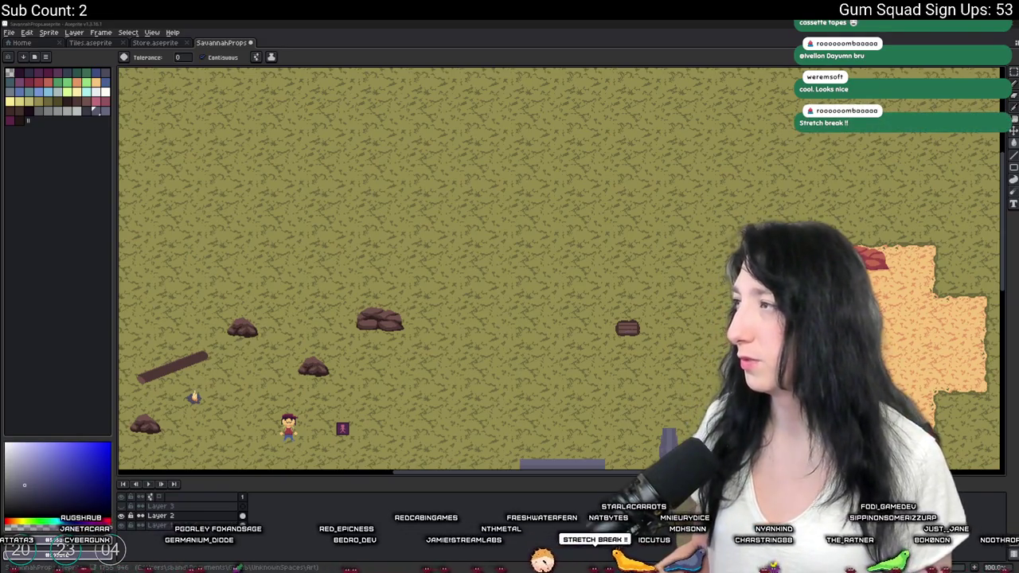
Bring the vClock timer window onto the screen and park it in the top-left corner.
mouse_move(1018, 96)
left_mouse_down()
mouse_move(801, 111)
mouse_move(729, 89)
mouse_move(751, 95)
mouse_move(755, 121)
left_mouse_up()
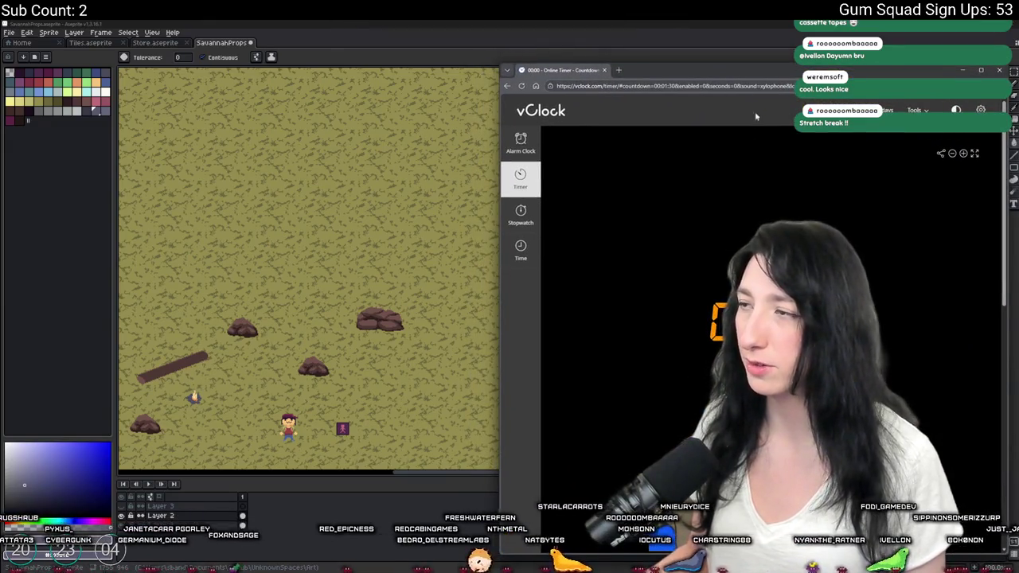
left_click(788, 51)
key("alt+Tab")
mouse_move(780, 65)
left_mouse_down()
mouse_move(797, 127)
mouse_move(712, 390)
mouse_move(642, 205)
mouse_move(578, 99)
left_mouse_up()
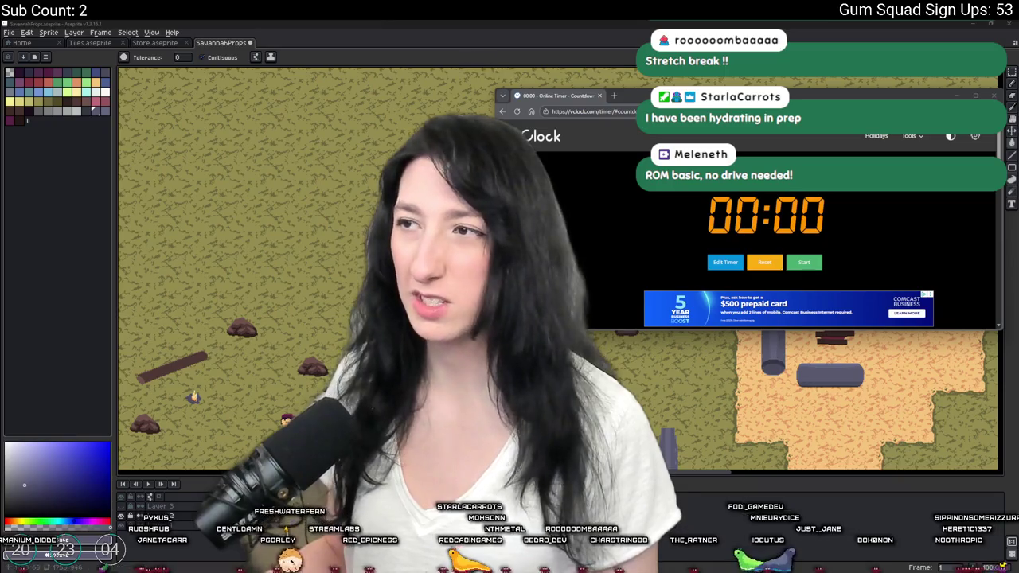
mouse_move(669, 96)
left_mouse_down()
mouse_move(165, 38)
mouse_move(174, 29)
mouse_move(173, 246)
mouse_move(169, 4)
mouse_move(174, 51)
left_mouse_up()
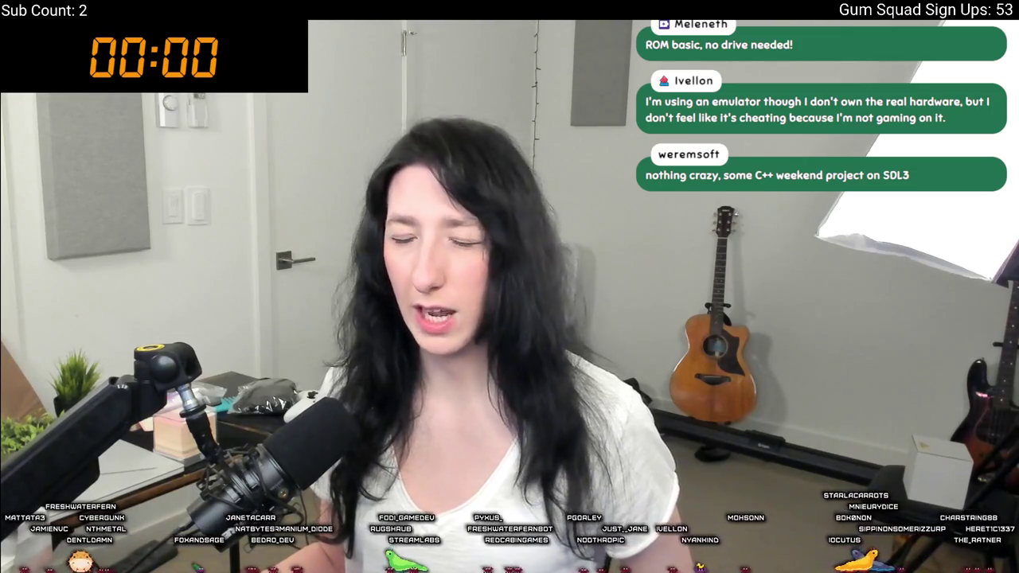
Set the vClock countdown to 10 minutes 30 seconds and start it running.
mouse_move(151, 54)
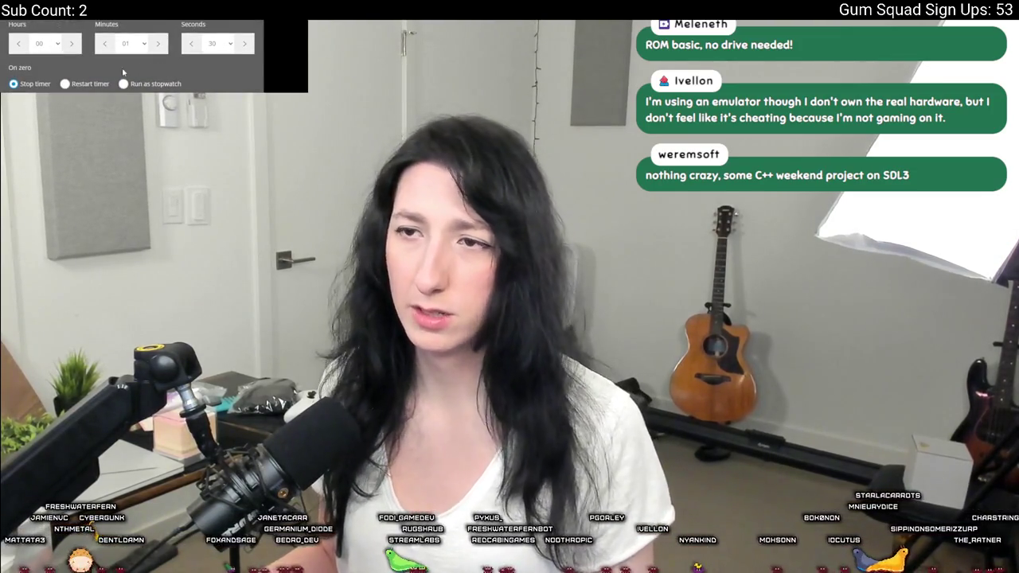
type("10")
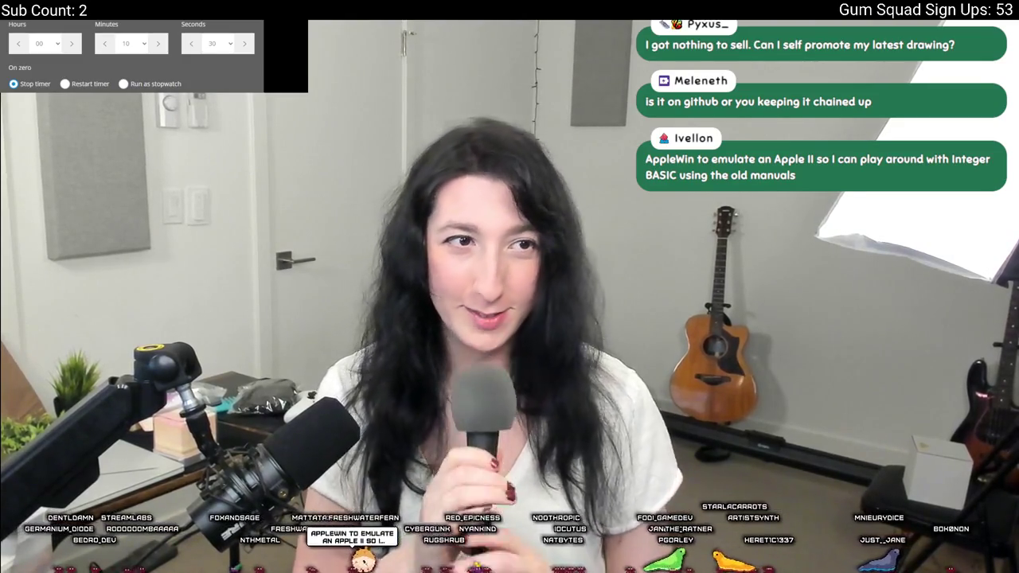
scroll(132, 56, "down", 2)
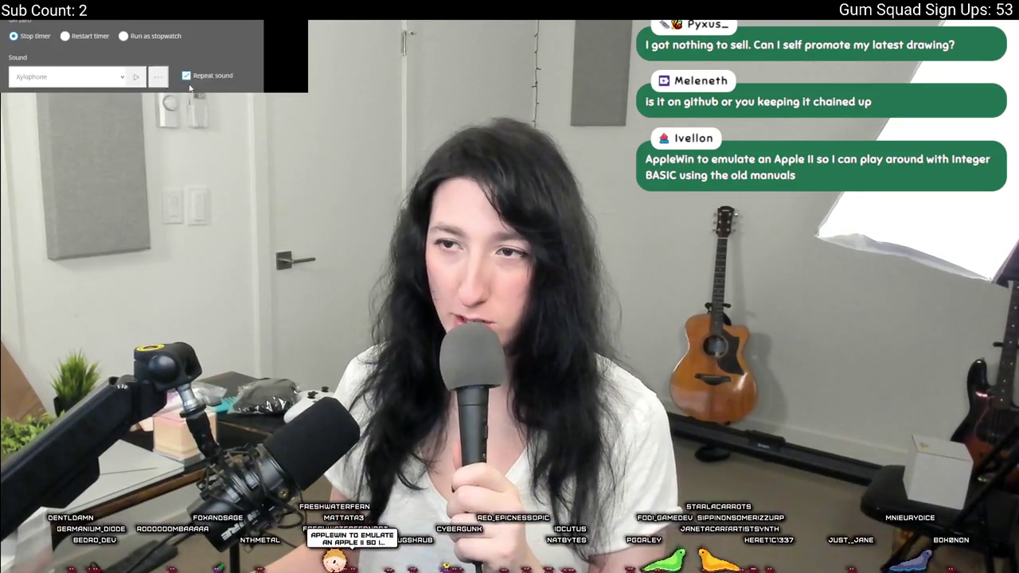
key("Return")
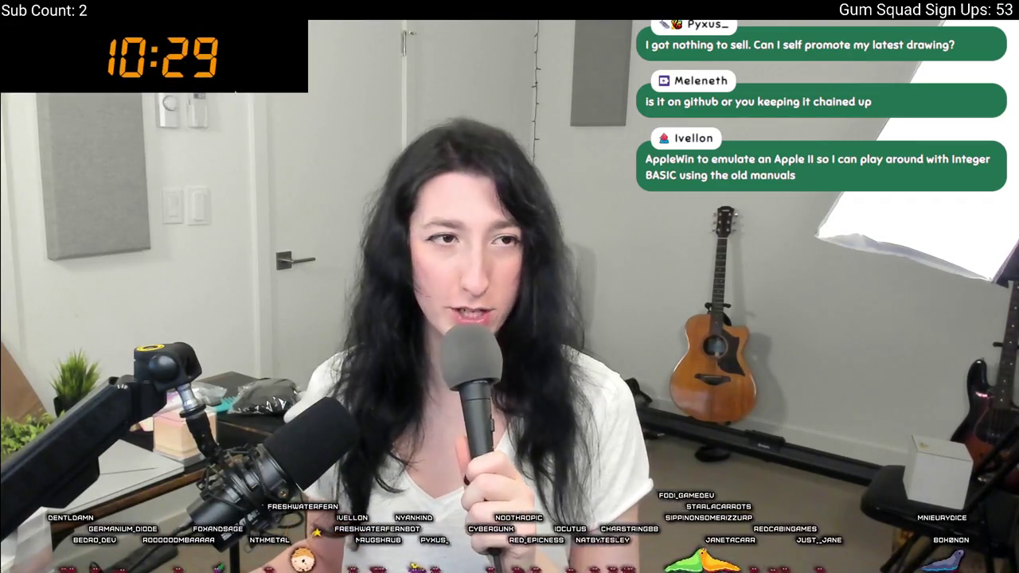
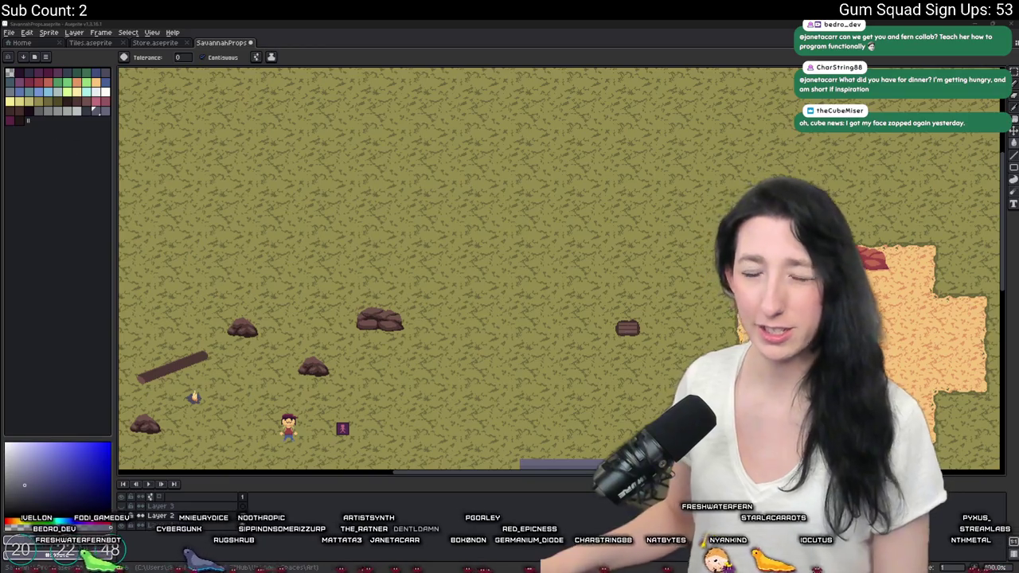
Pick a brown swatch and draw a vertical post on the grass right of the player.
mouse_move(626, 249)
left_mouse_down()
mouse_move(565, 218)
mouse_move(550, 114)
left_mouse_up()
key("m")
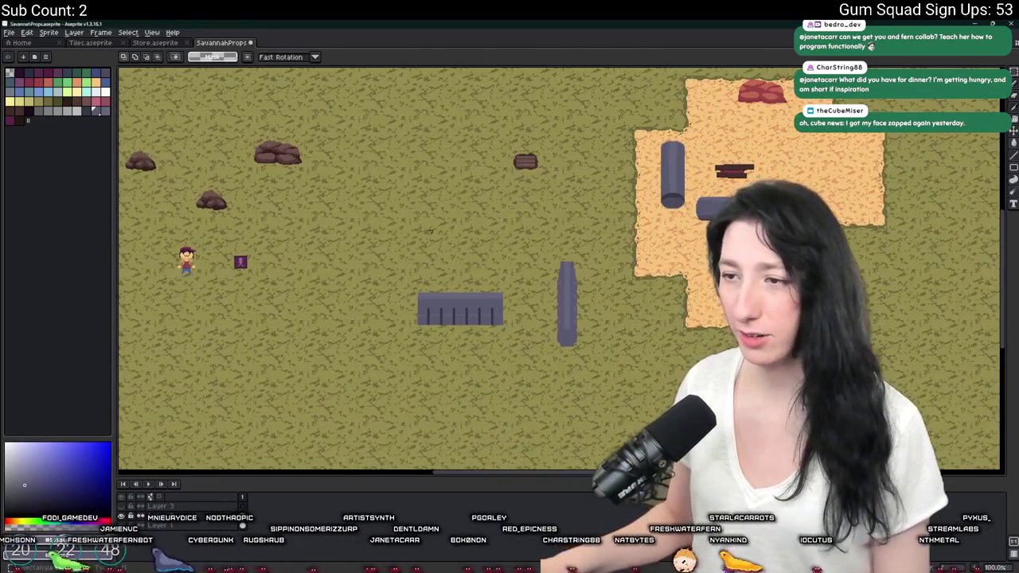
scroll(416, 245, "up", 3)
scroll(416, 245, "down", 1)
mouse_move(249, 318)
left_mouse_down()
mouse_move(277, 339)
mouse_move(446, 351)
left_mouse_up()
left_click(96, 104)
scroll(454, 355, "up", 3)
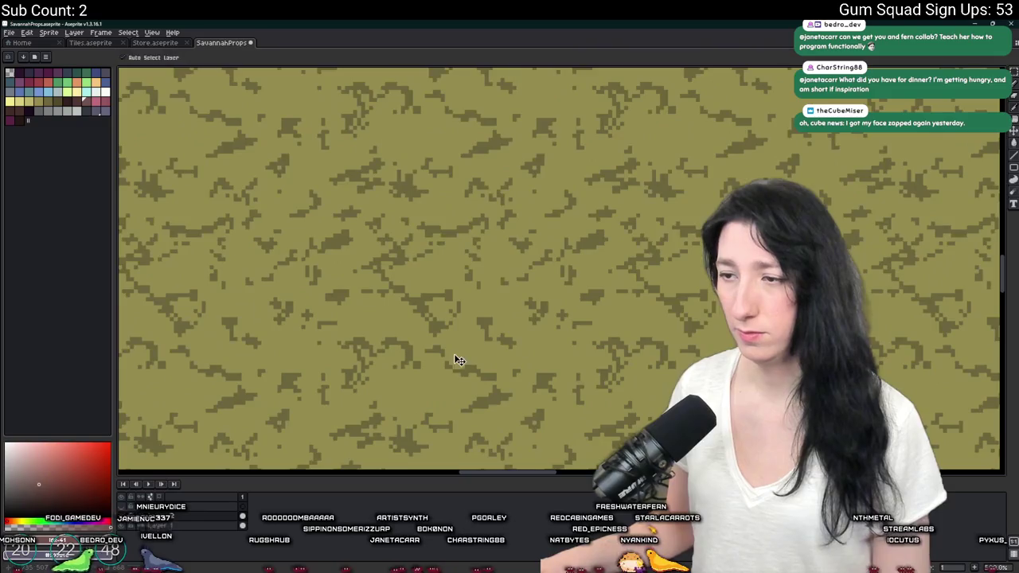
scroll(452, 353, "down", 1)
left_click_drag(453, 402, 459, 235)
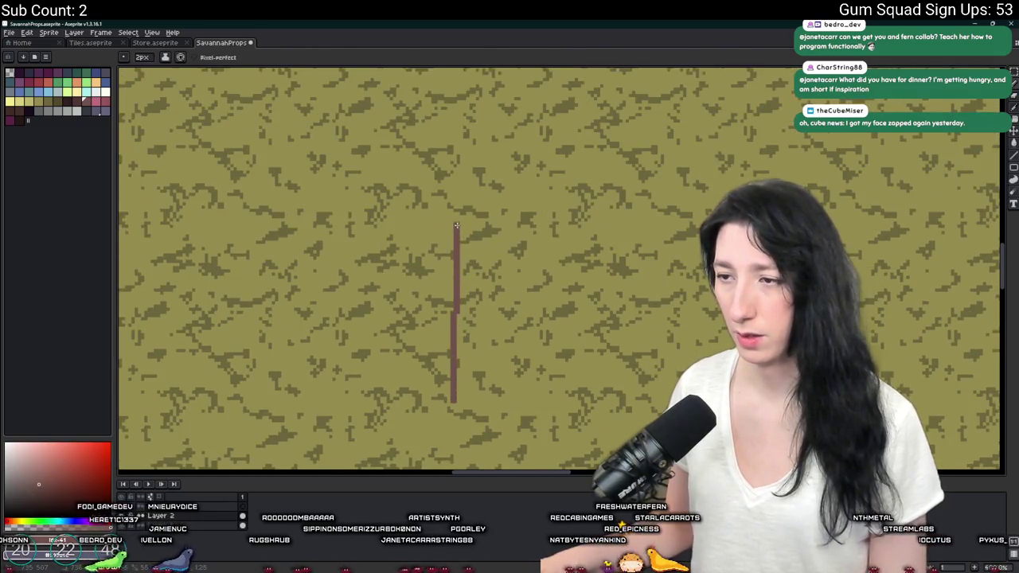
Thicken the brown post by another pixel column.
scroll(454, 223, "down", 4)
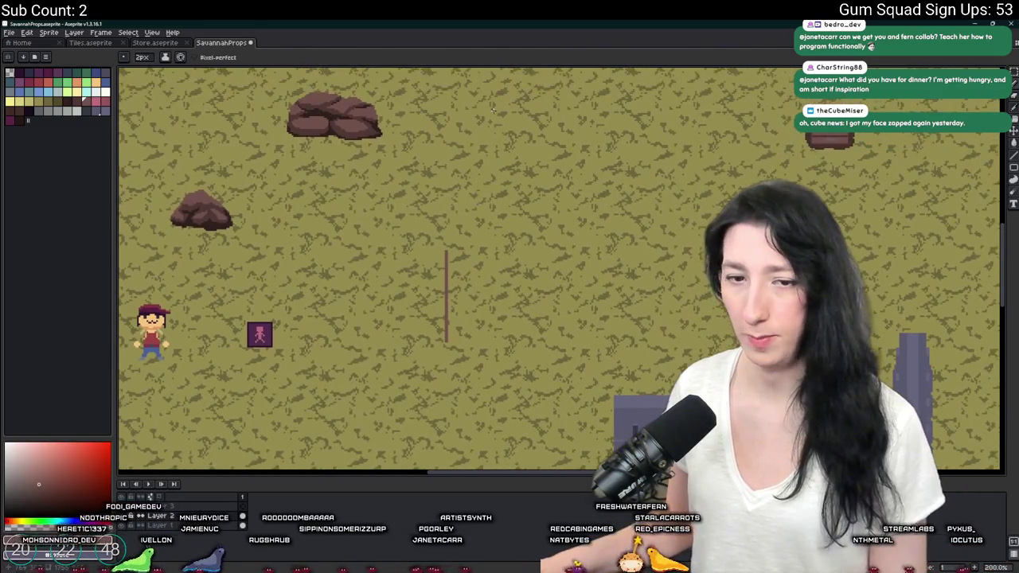
scroll(429, 247, "up", 2)
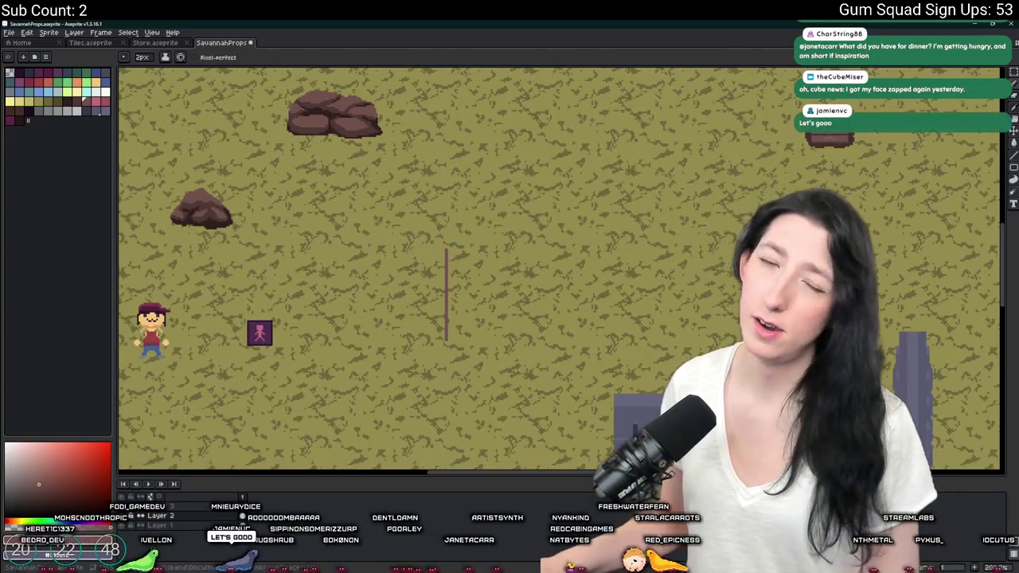
scroll(340, 176, "up", 3)
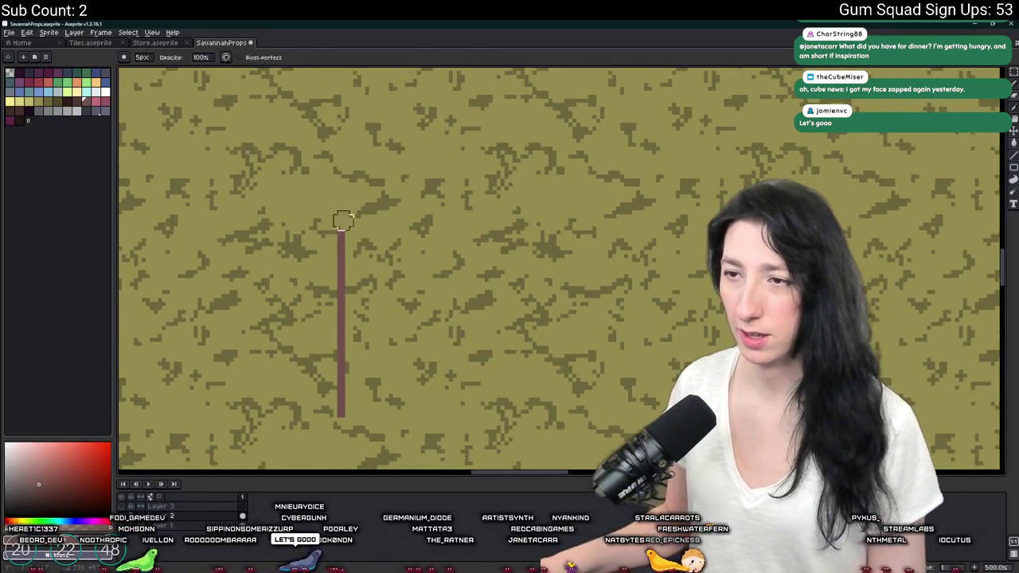
scroll(343, 296, "down", 2)
scroll(291, 220, "up", 3)
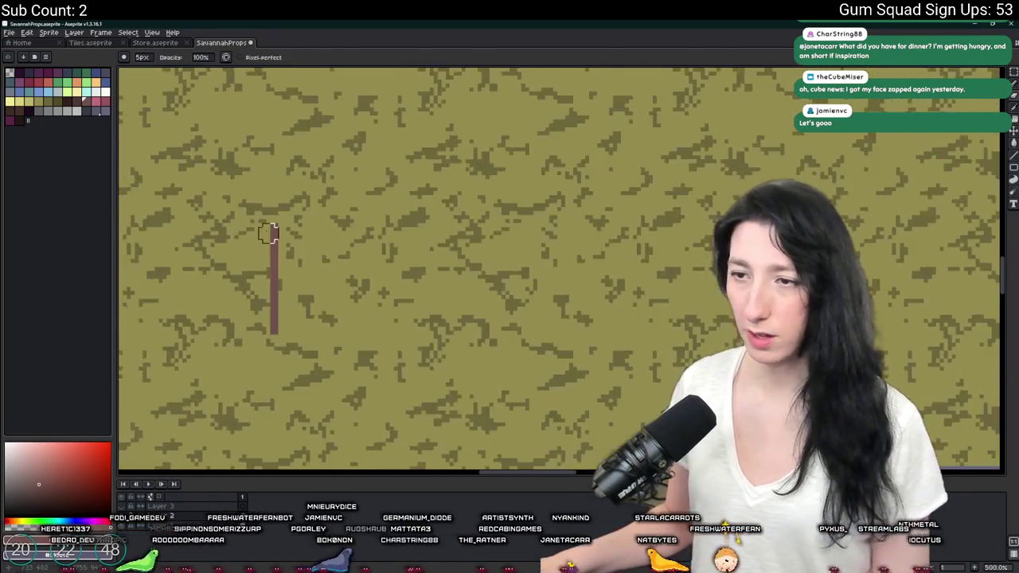
scroll(277, 225, "up", 3)
scroll(293, 214, "down", 1)
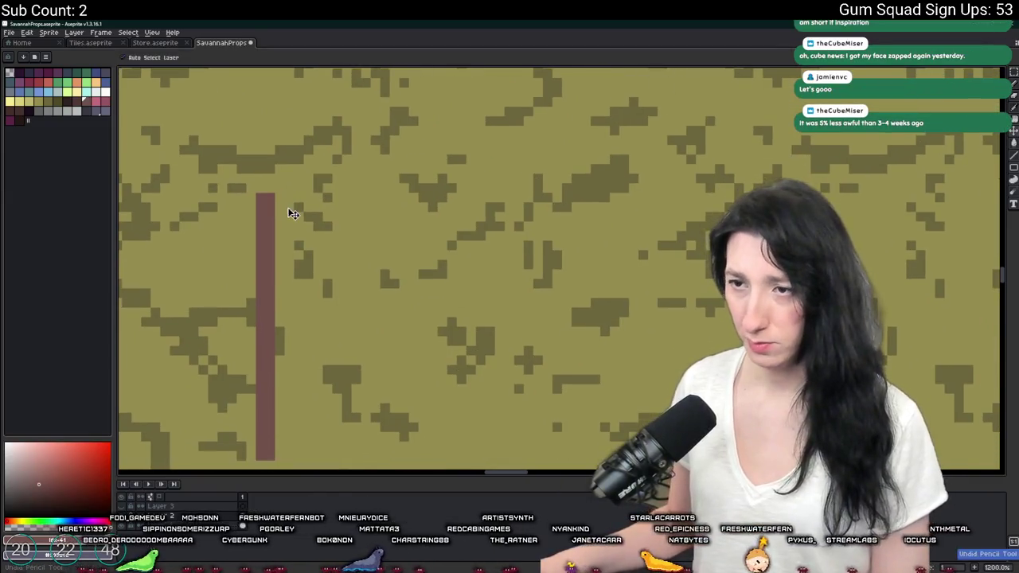
scroll(301, 371, "down", 1)
mouse_move(275, 146)
left_mouse_down()
mouse_move(278, 397)
mouse_move(304, 137)
left_mouse_up()
Undo the last post change and sample the post colour from the canvas.
scroll(303, 239, "down", 6)
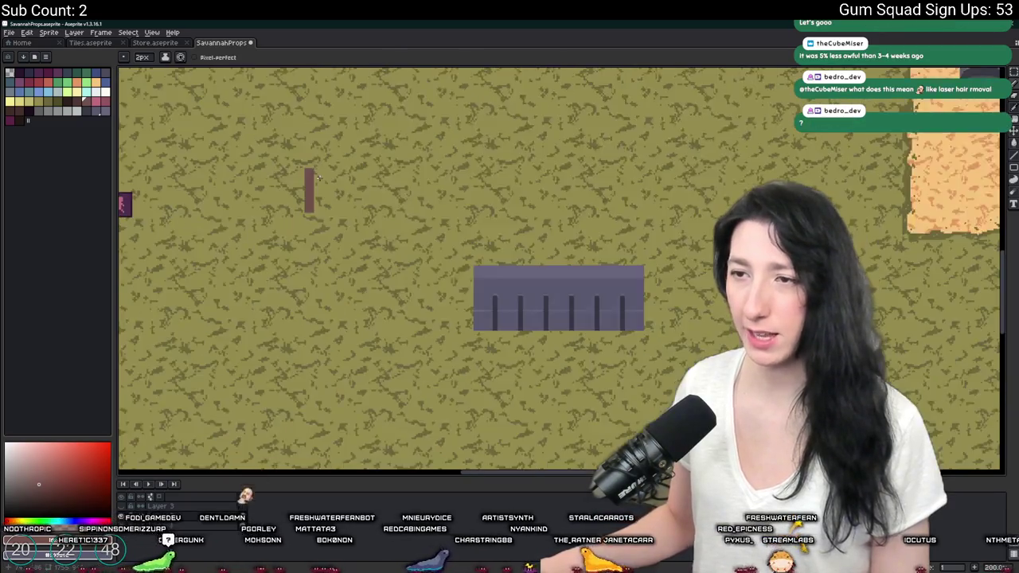
scroll(318, 176, "up", 3)
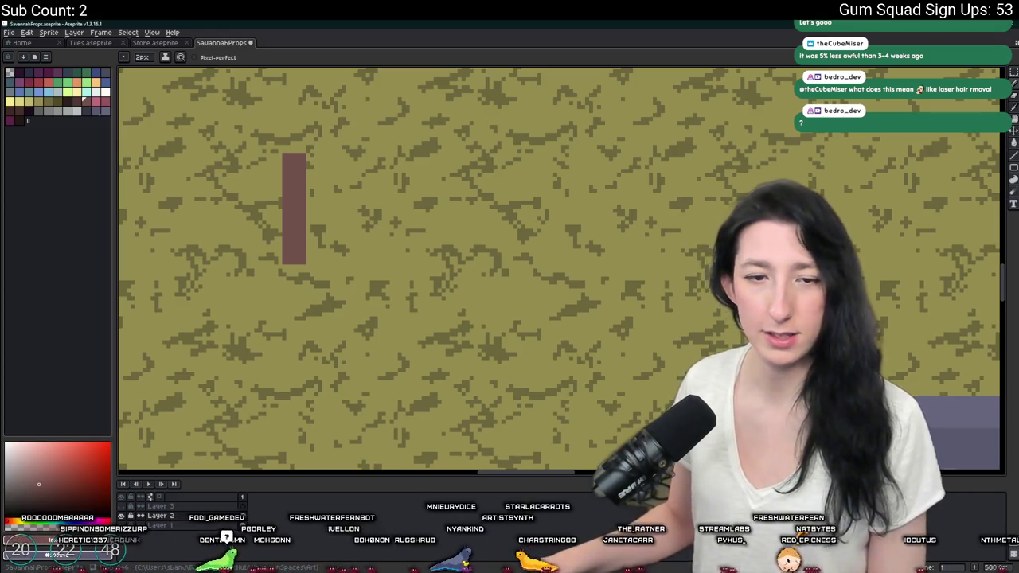
scroll(246, 126, "up", 2)
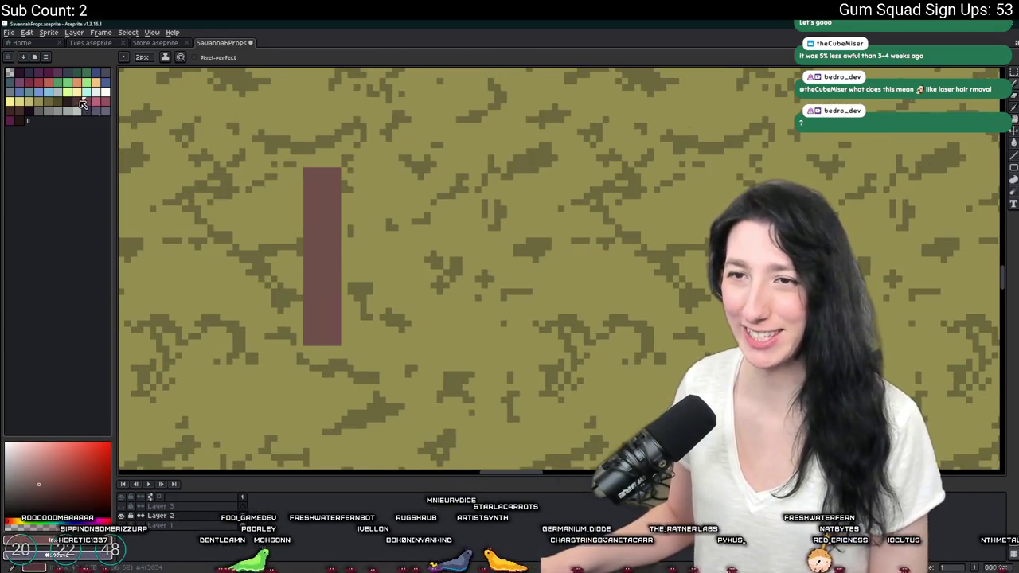
key("g")
key("ctrl+z")
key("minus")
key("minus")
key("minus")
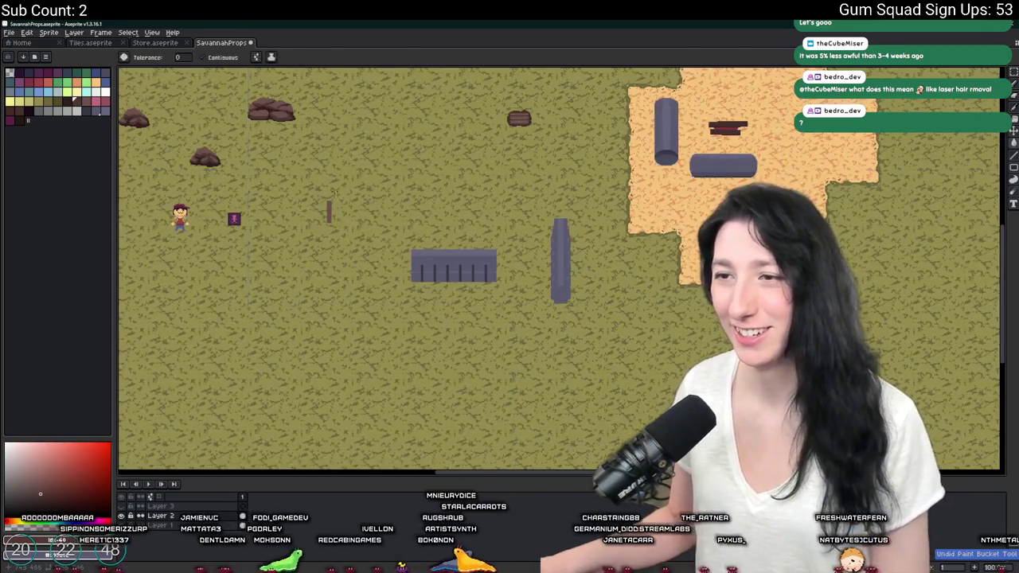
scroll(334, 195, "up", 5)
scroll(340, 318, "up", 3)
key("i")
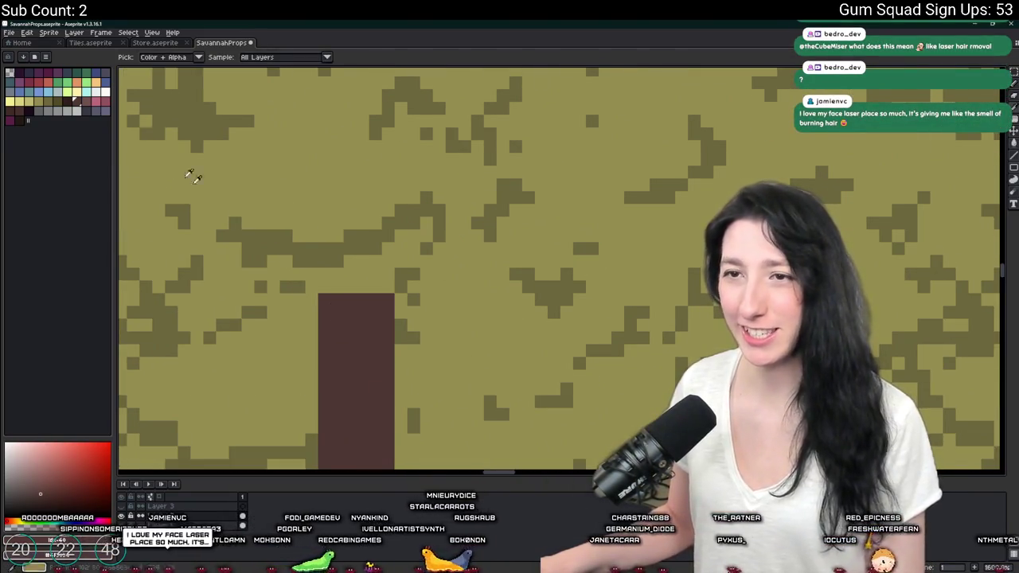
key("b")
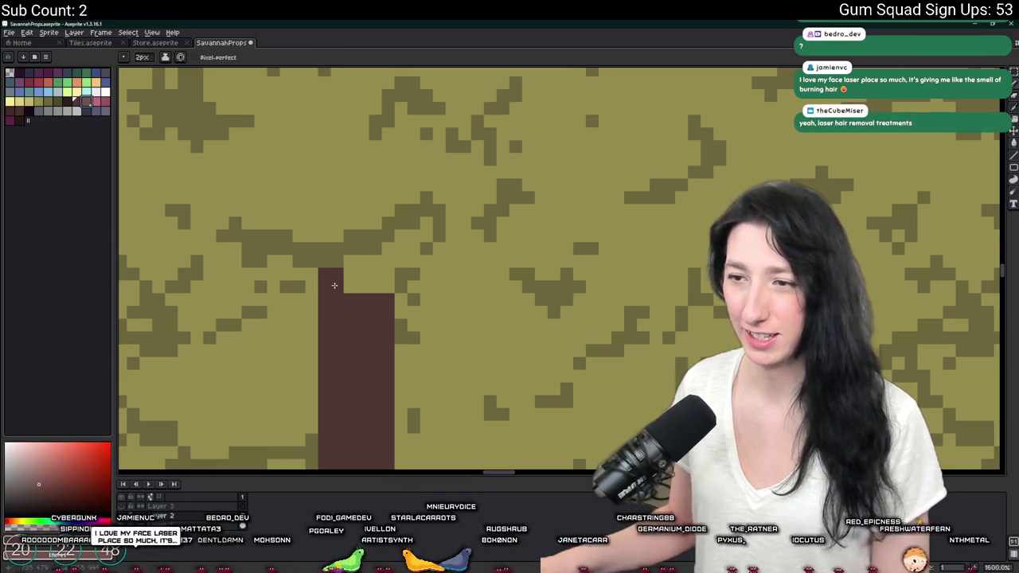
Box-select the brown post with the rectangle marquee.
scroll(386, 284, "down", 6)
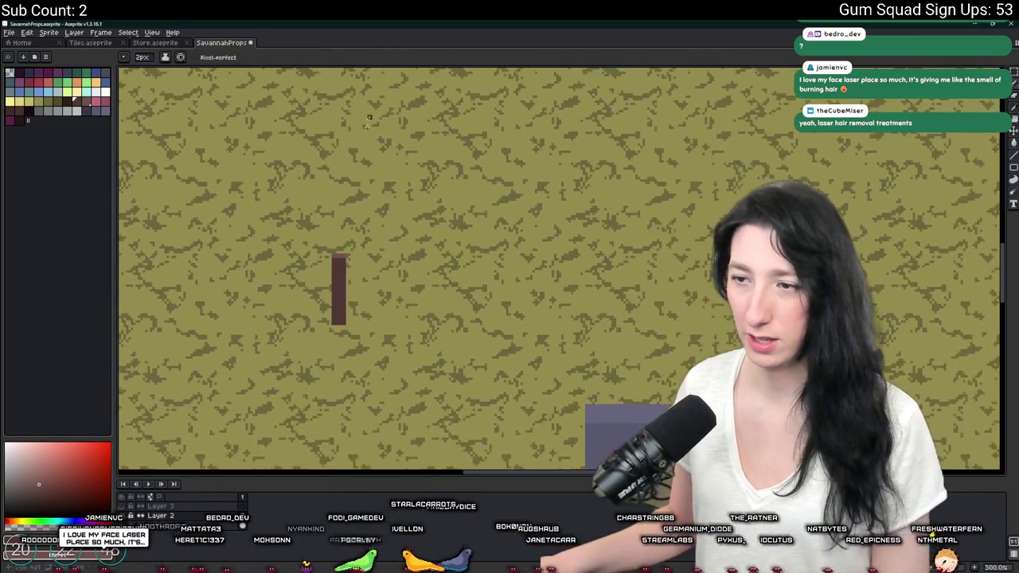
scroll(358, 238, "up", 2)
key("m")
left_click_drag(346, 177, 285, 332)
Copy the post and paste a second matching post to its right.
mouse_move(434, 338)
left_mouse_down()
mouse_move(226, 152)
mouse_move(344, 152)
left_mouse_up()
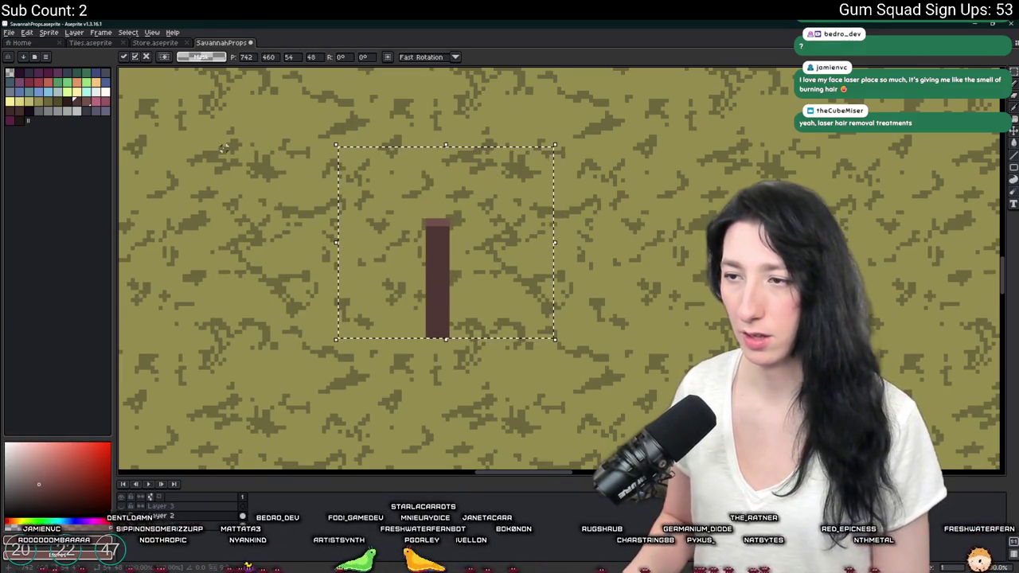
key("shift+v")
key("Delete")
key("ctrl+z")
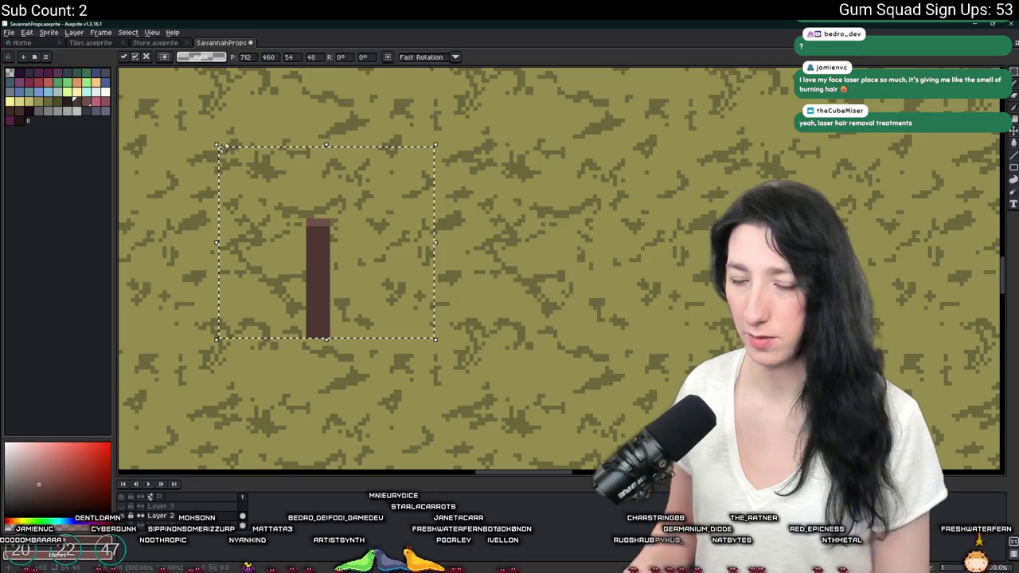
key("ctrl+c")
key("ctrl+v")
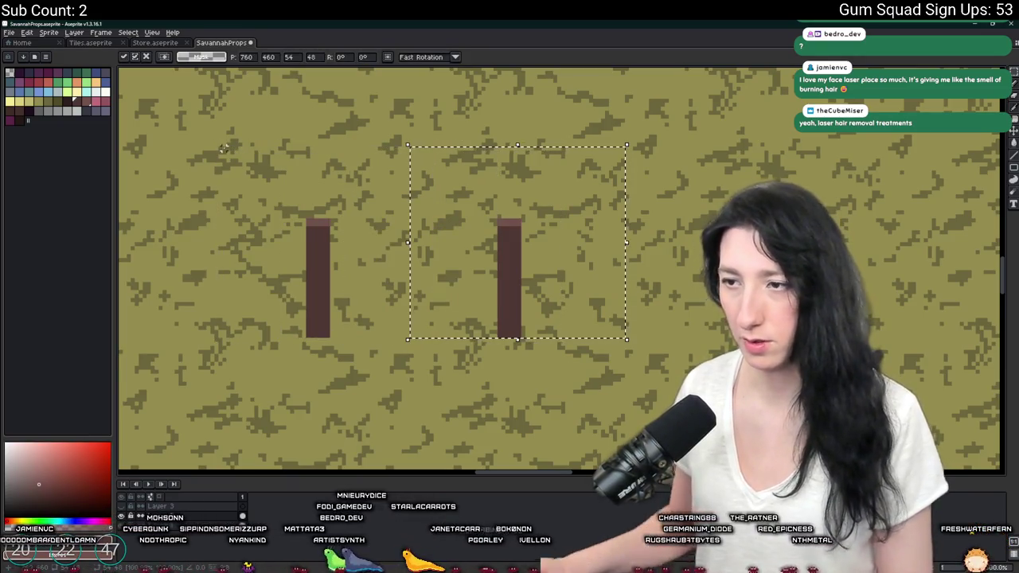
key("Return")
Draw a straight rail joining the two posts, with darker rows underneath.
scroll(224, 147, "down", 2)
scroll(387, 225, "up", 4)
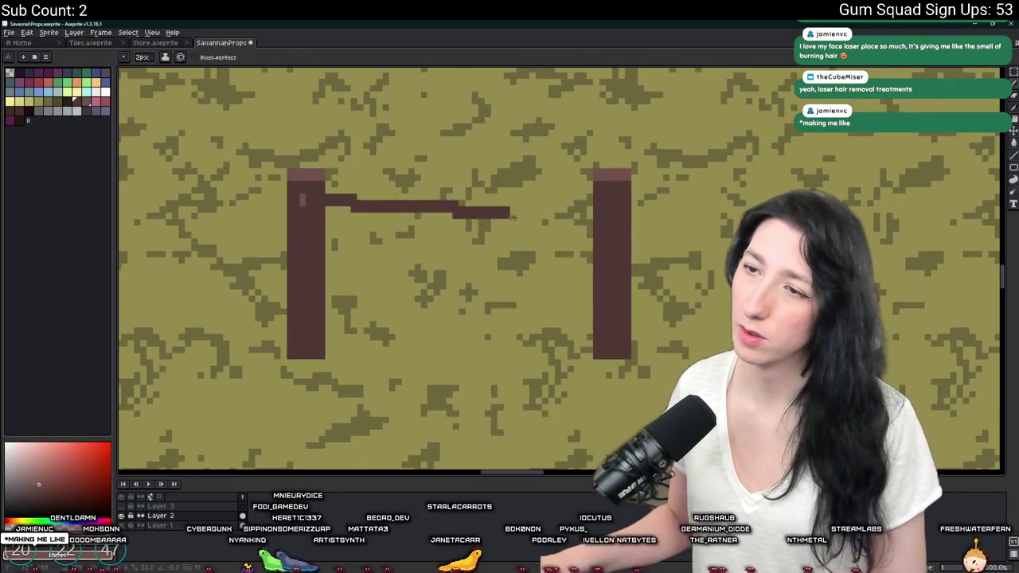
left_click(611, 199, "shift")
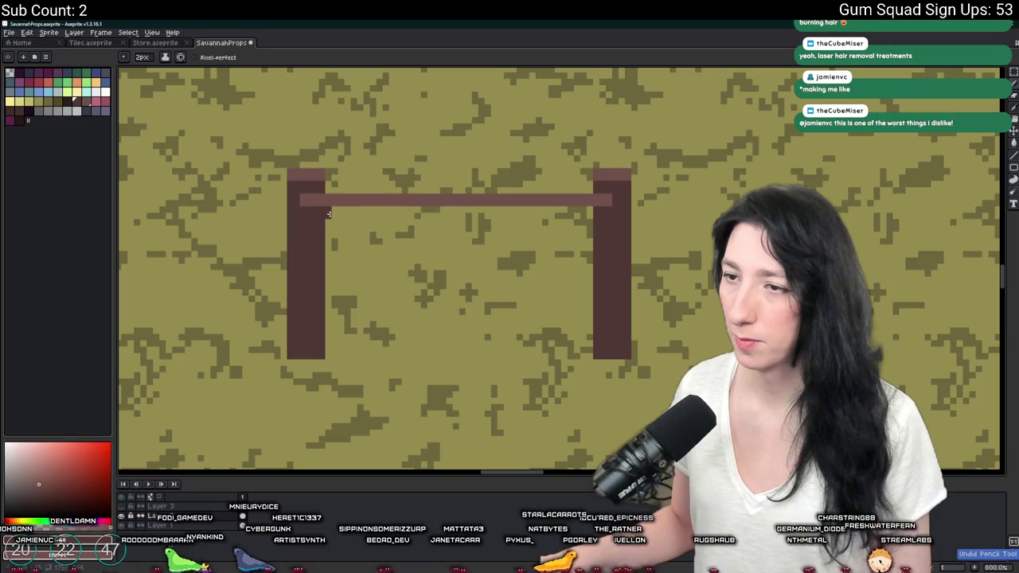
left_click_drag(328, 213, 519, 216)
left_click_drag(589, 228, 319, 227)
scroll(319, 228, "down", 5)
scroll(319, 227, "up", 4)
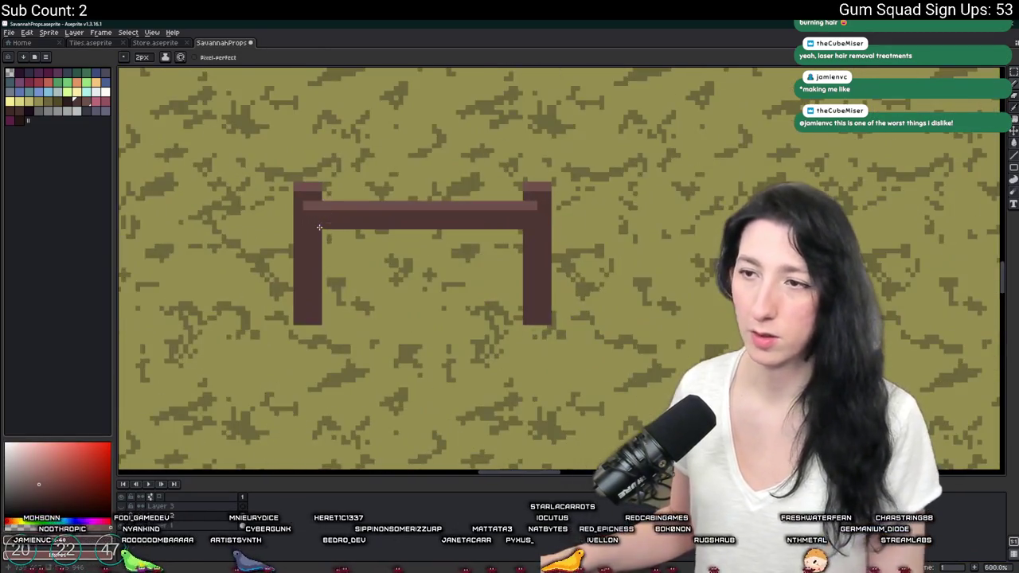
key("m")
scroll(300, 193, "up", 3)
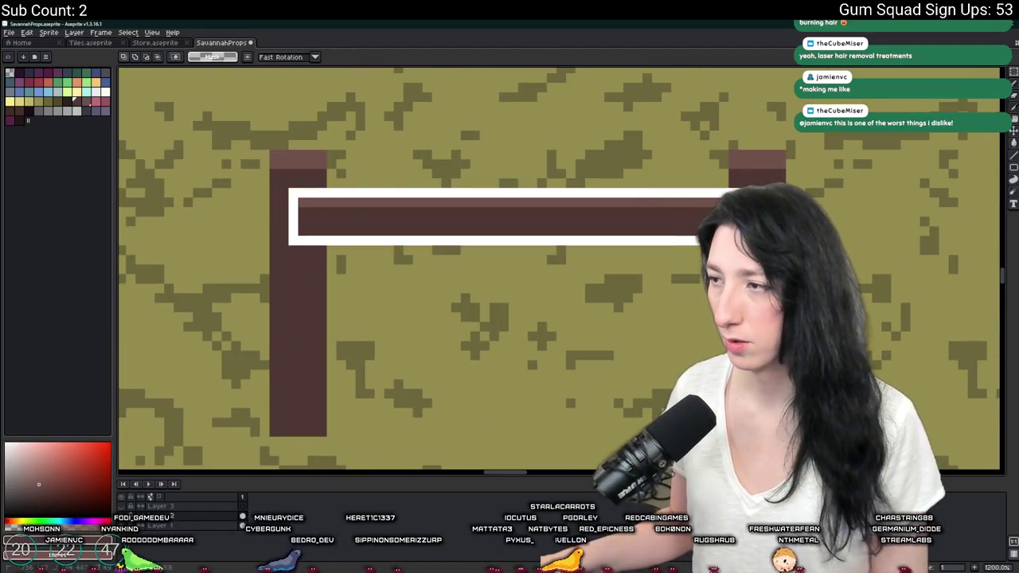
Copy the top rail lower, tilt it slightly between the posts, and commit it.
mouse_move(684, 230)
left_mouse_down()
mouse_move(687, 316)
mouse_move(689, 301)
left_mouse_up()
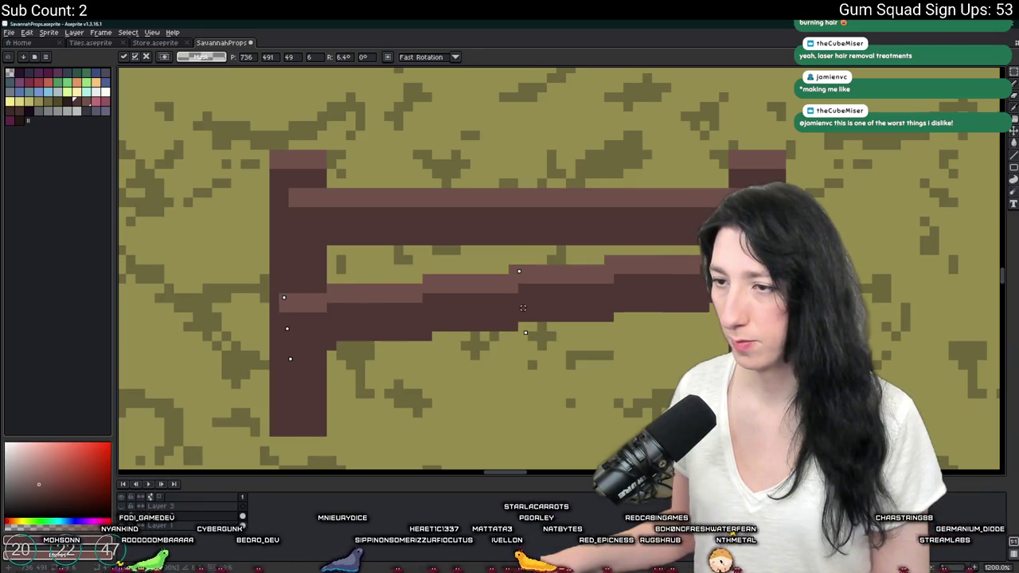
mouse_move(628, 281)
left_mouse_down()
mouse_move(632, 252)
mouse_move(629, 295)
left_mouse_up()
key("Return")
scroll(474, 183, "down", 4)
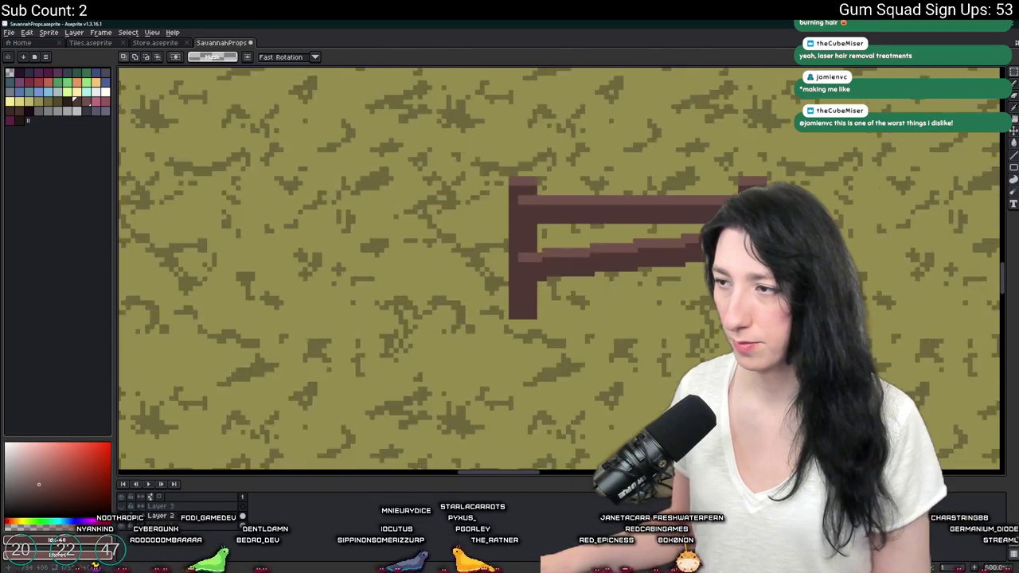
scroll(469, 185, "down", 1)
scroll(446, 191, "up", 1)
scroll(395, 204, "down", 2)
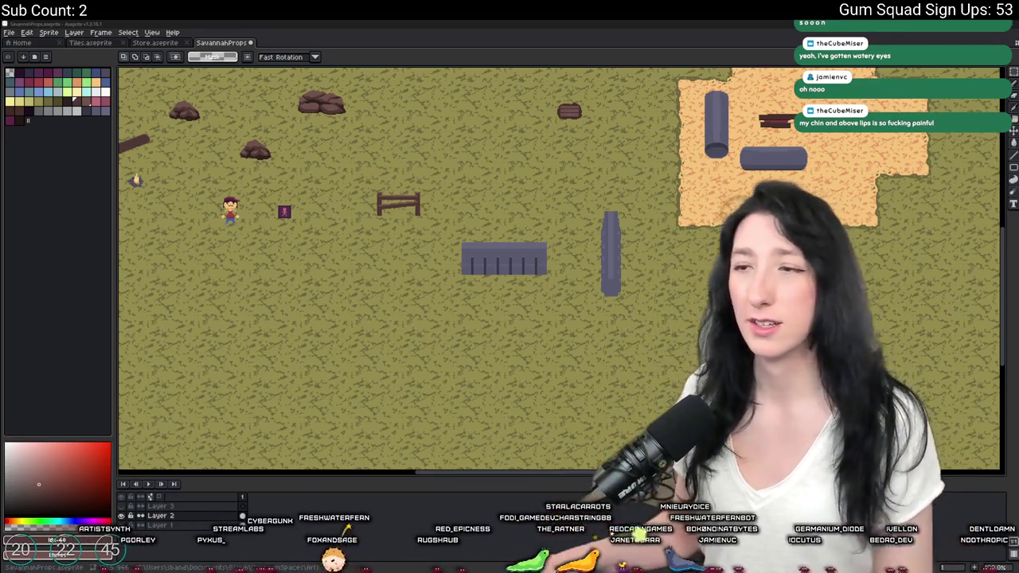
Paste a rail copy at the fence bottom and tilt it about 6°.
scroll(414, 205, "up", 4)
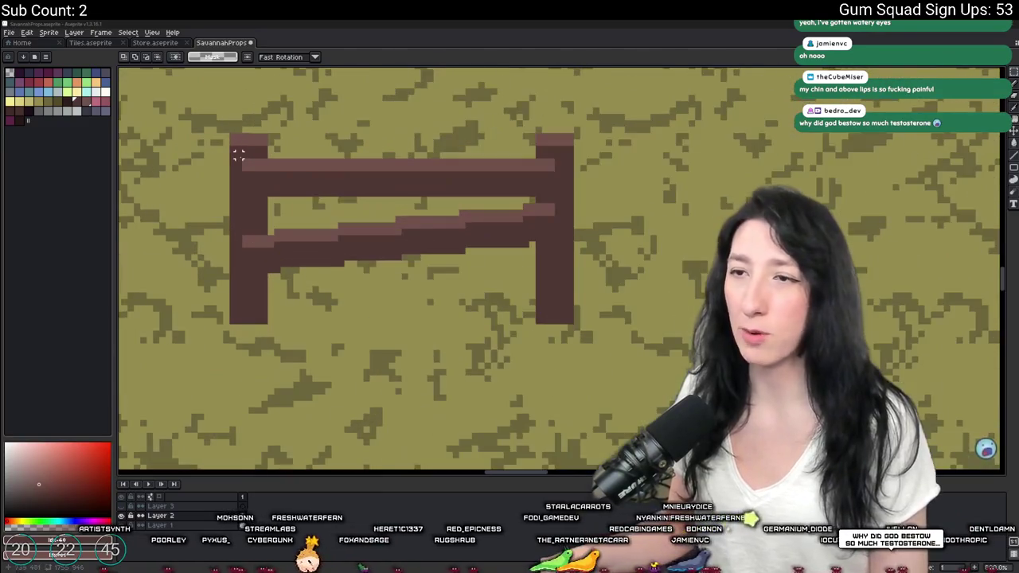
scroll(319, 199, "down", 2)
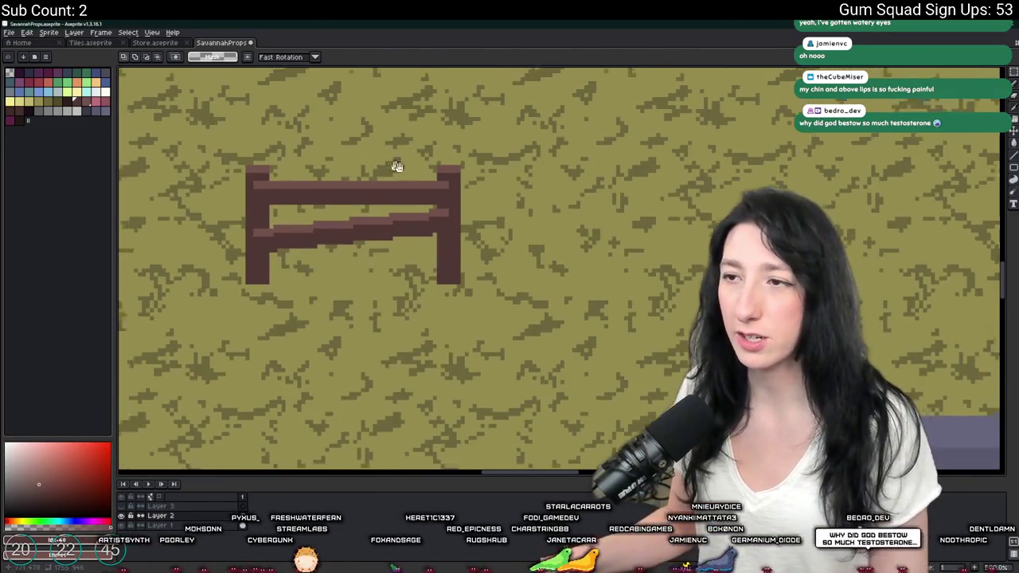
scroll(396, 166, "down", 2)
scroll(517, 255, "up", 3)
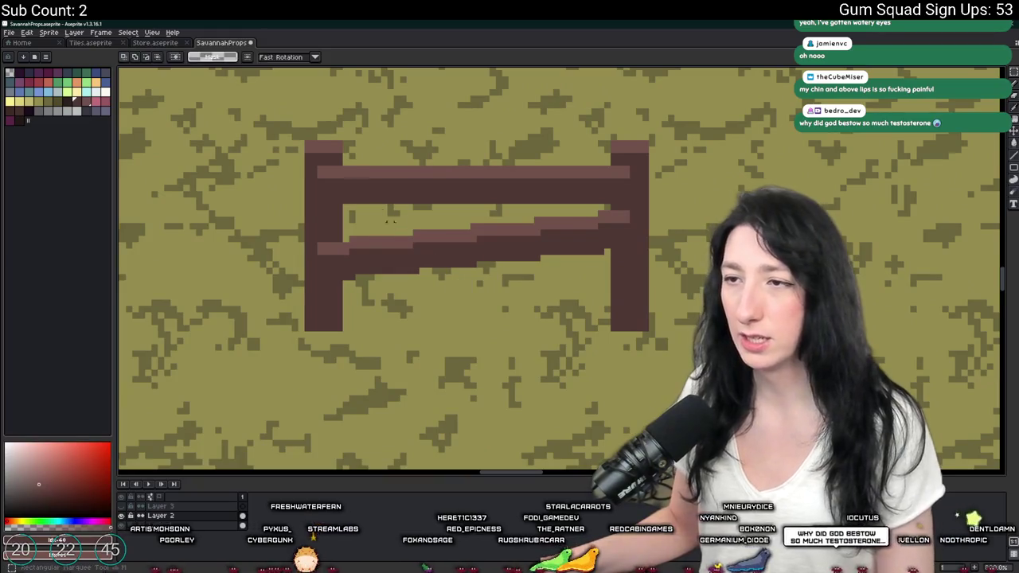
key("ctrl+v")
left_click_drag(433, 199, 432, 305)
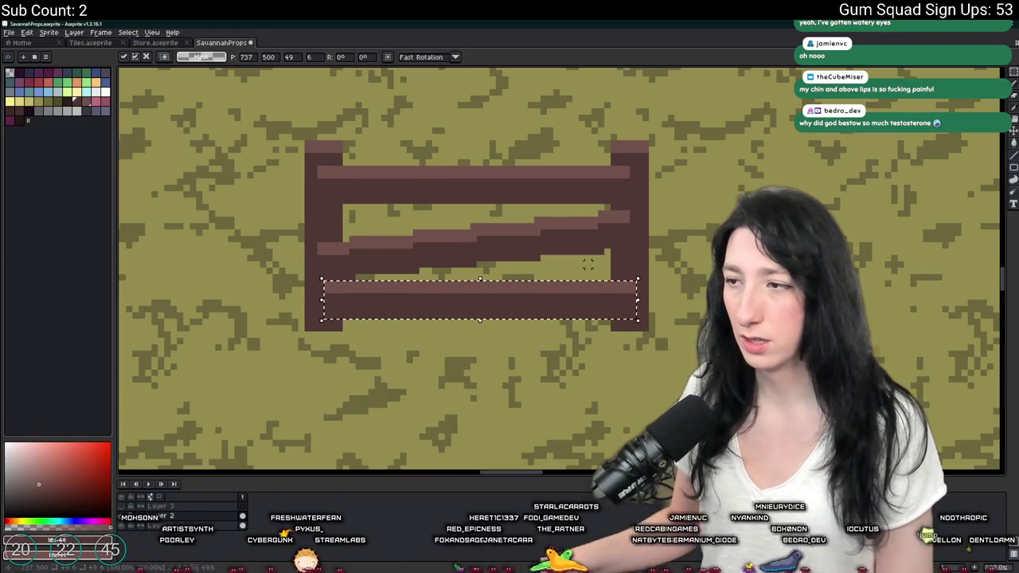
mouse_move(637, 269)
left_mouse_down()
mouse_move(642, 255)
mouse_move(645, 288)
left_mouse_up()
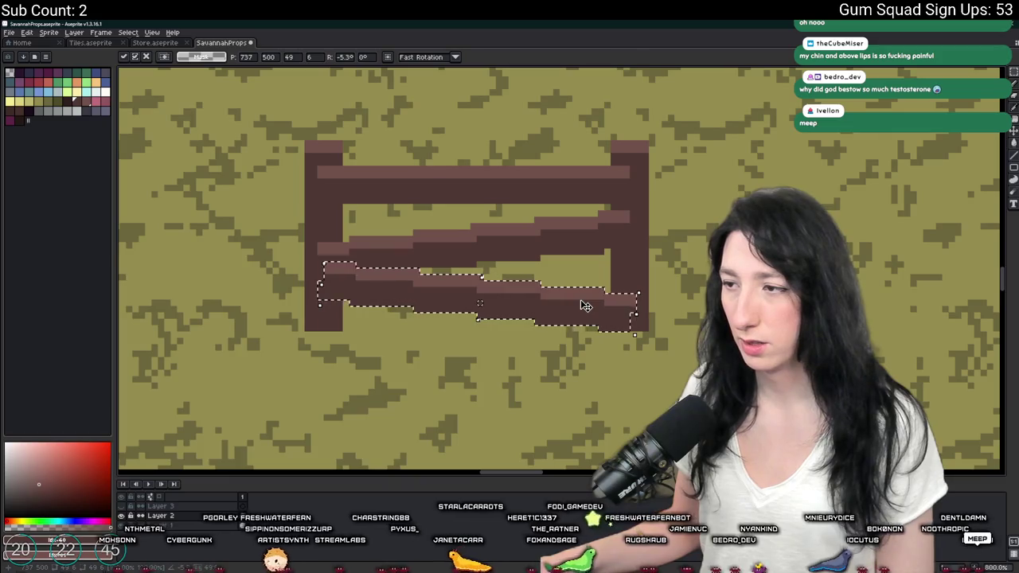
key("Return")
Move the upper rail down and rotate it -22.5° into a diagonal cross brace.
scroll(700, 259, "down", 1)
scroll(700, 262, "down", 4)
scroll(682, 175, "down", 2)
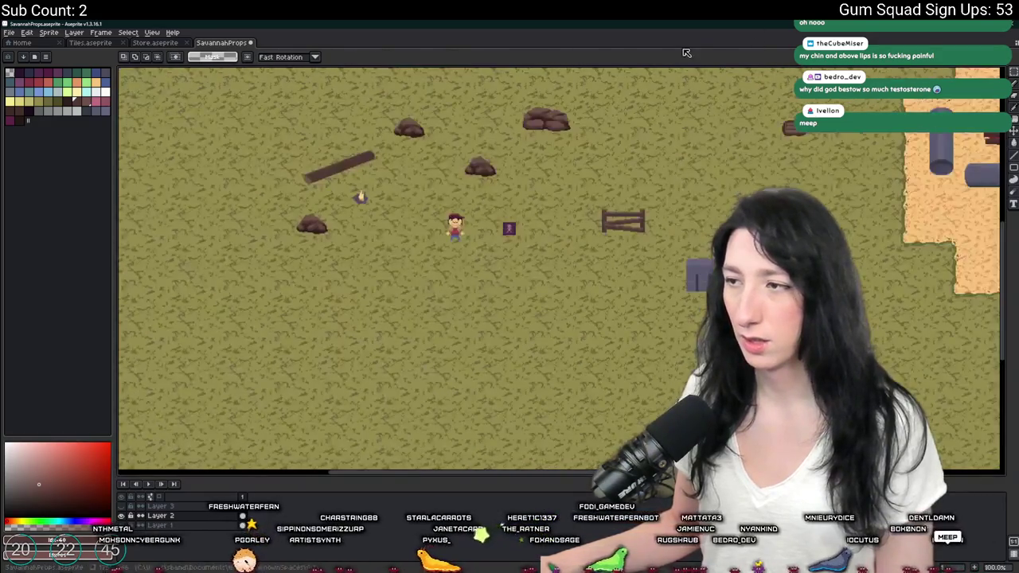
scroll(627, 191, "up", 3)
scroll(581, 283, "up", 1)
scroll(543, 275, "down", 1)
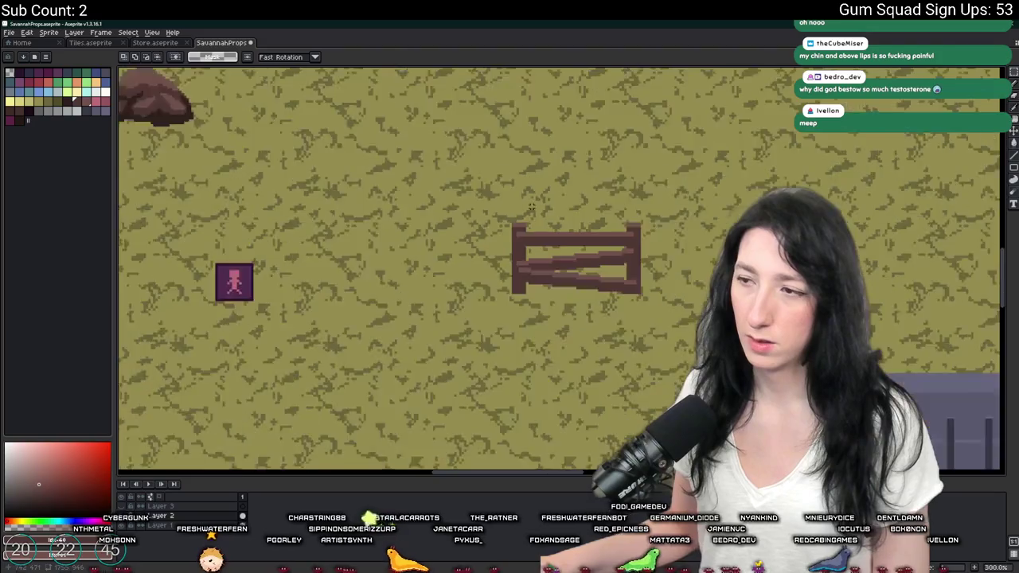
scroll(541, 213, "down", 2)
scroll(554, 220, "up", 3)
scroll(549, 216, "down", 3)
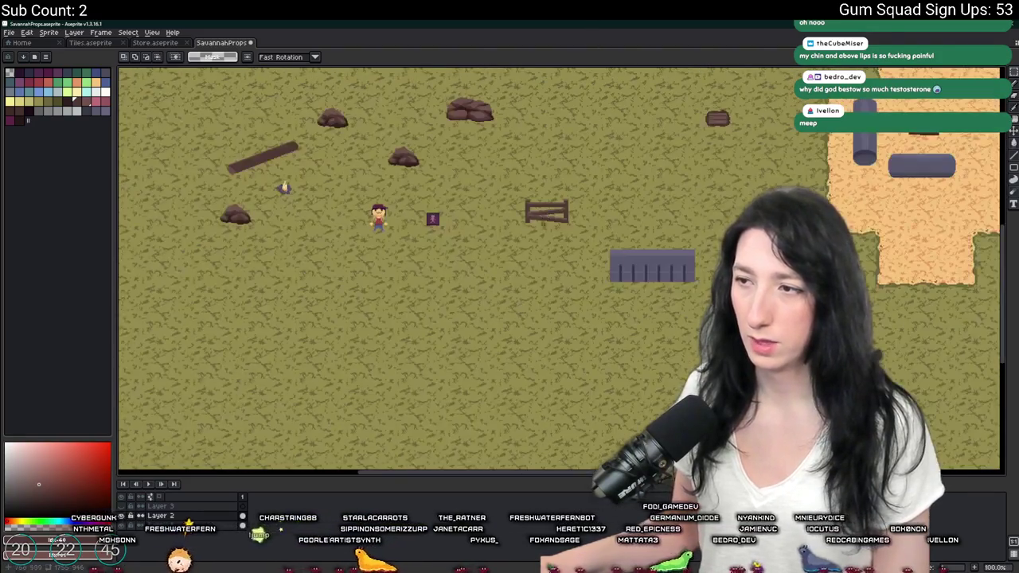
scroll(556, 218, "up", 4)
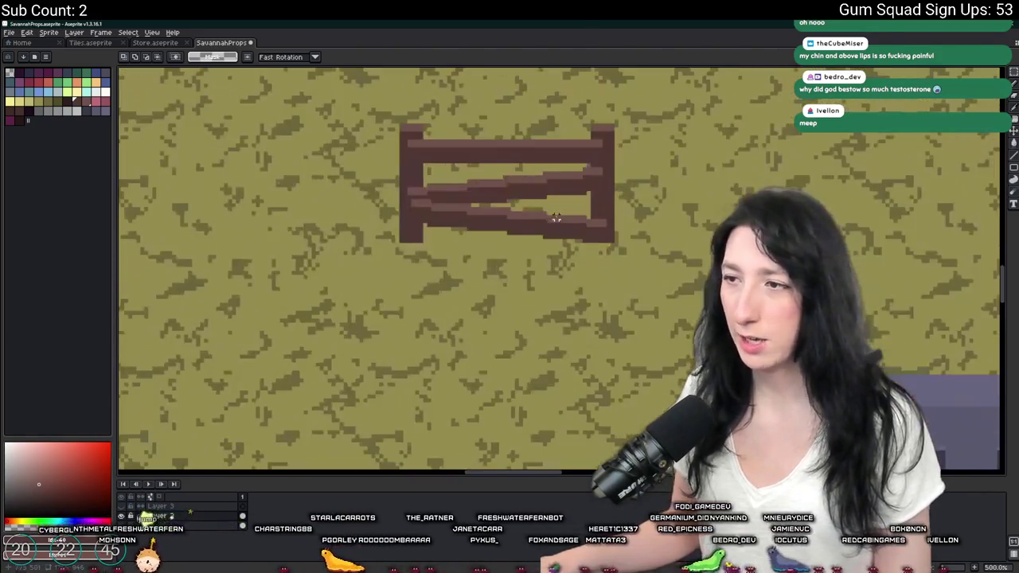
left_click_drag(406, 139, 605, 164)
mouse_move(510, 151)
left_mouse_down()
mouse_move(533, 191)
mouse_move(536, 180)
left_mouse_up()
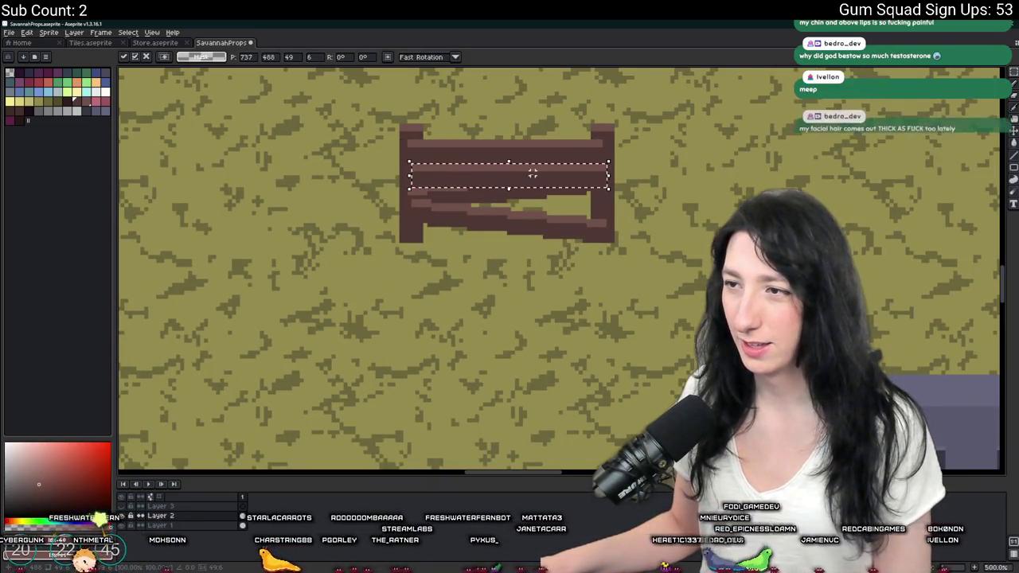
mouse_move(617, 159)
left_mouse_down()
mouse_move(610, 200)
mouse_move(569, 204)
left_mouse_up()
key("Return")
Pan the view to the sandy area on the right.
scroll(741, 120, "down", 3)
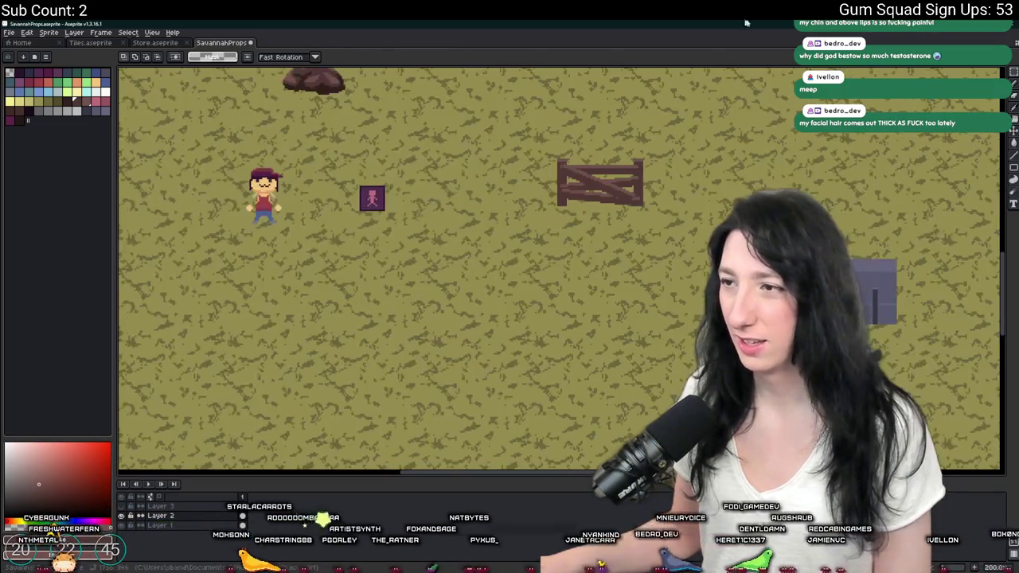
left_click_drag(740, 120, 608, 206)
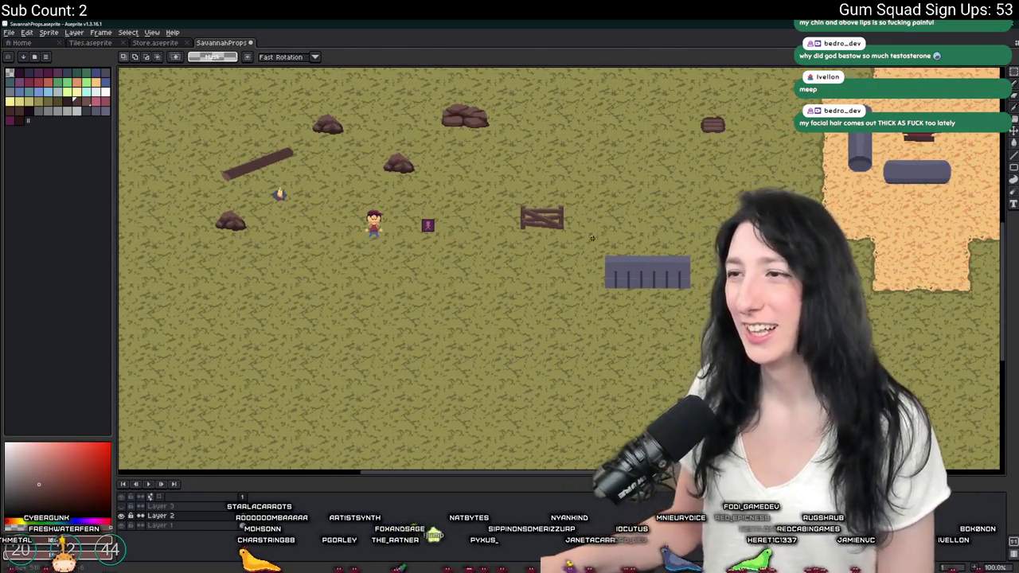
scroll(588, 175, "up", 5)
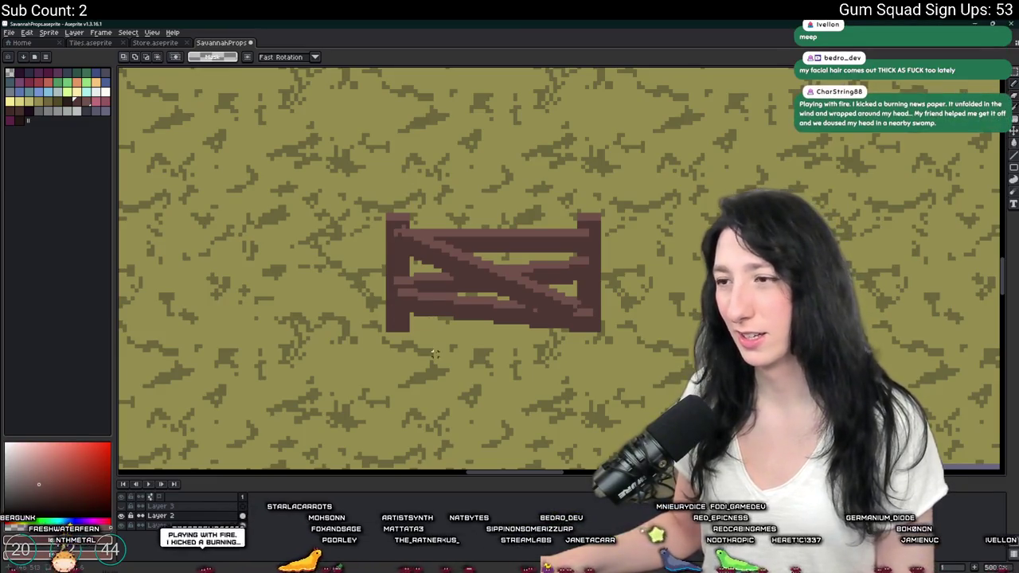
scroll(531, 324, "down", 5)
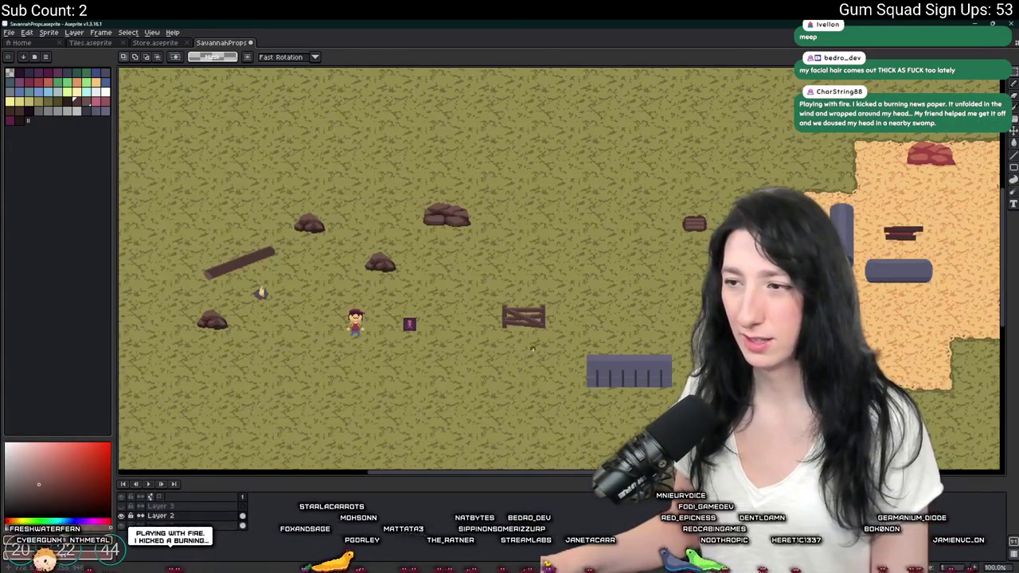
scroll(534, 327, "up", 2)
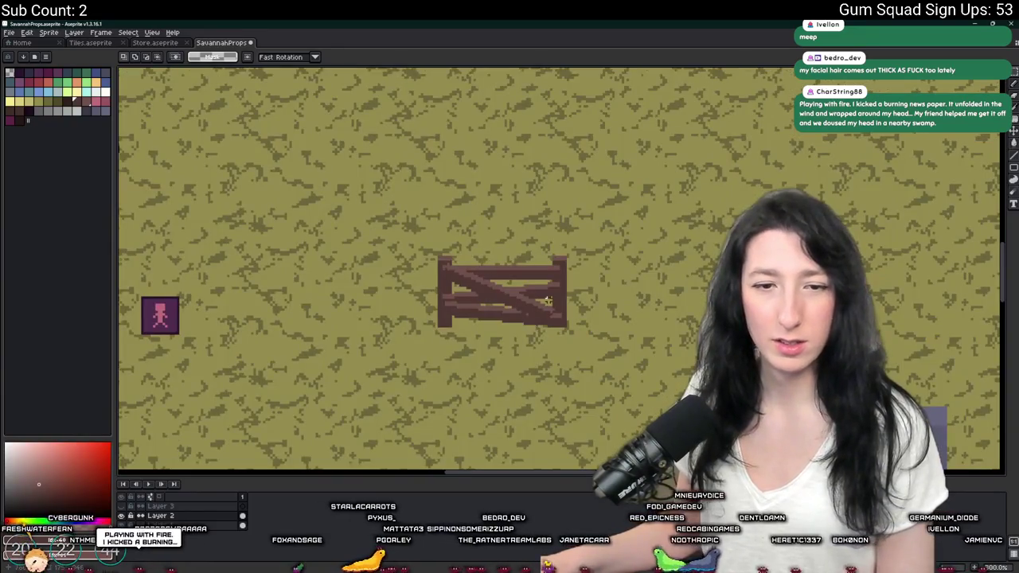
left_click_drag(547, 300, 541, 298)
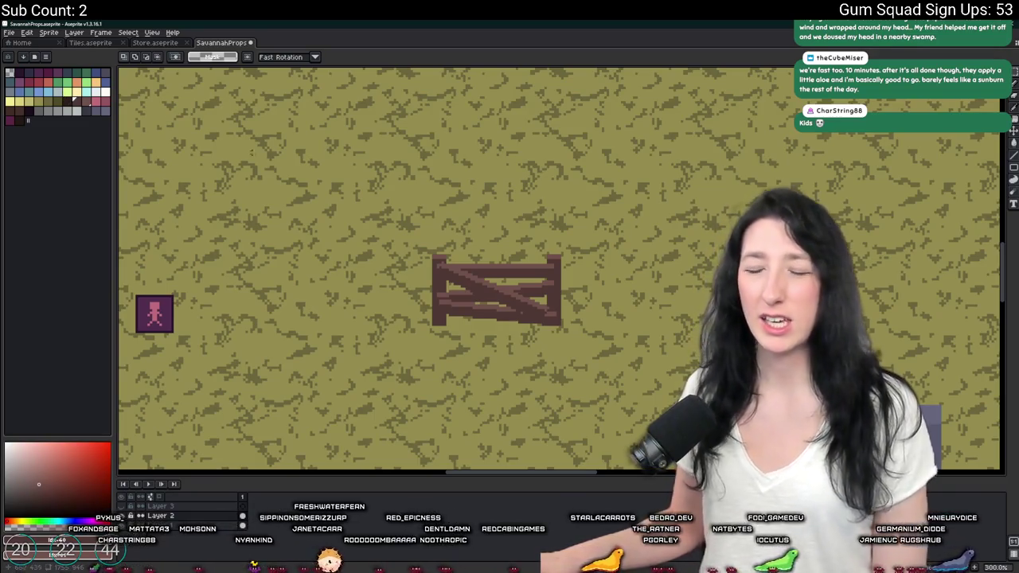
scroll(520, 317, "up", 6)
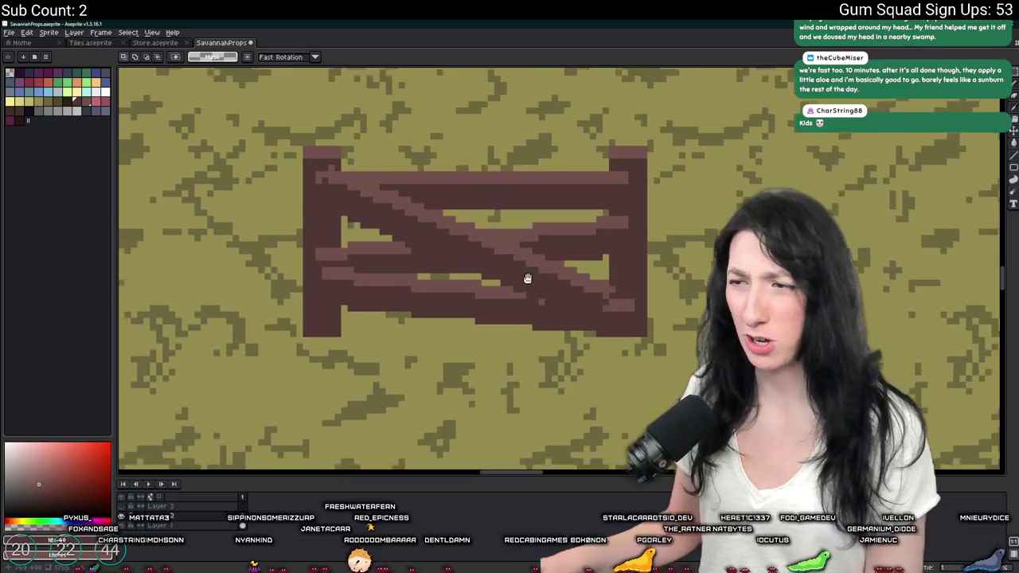
key("b")
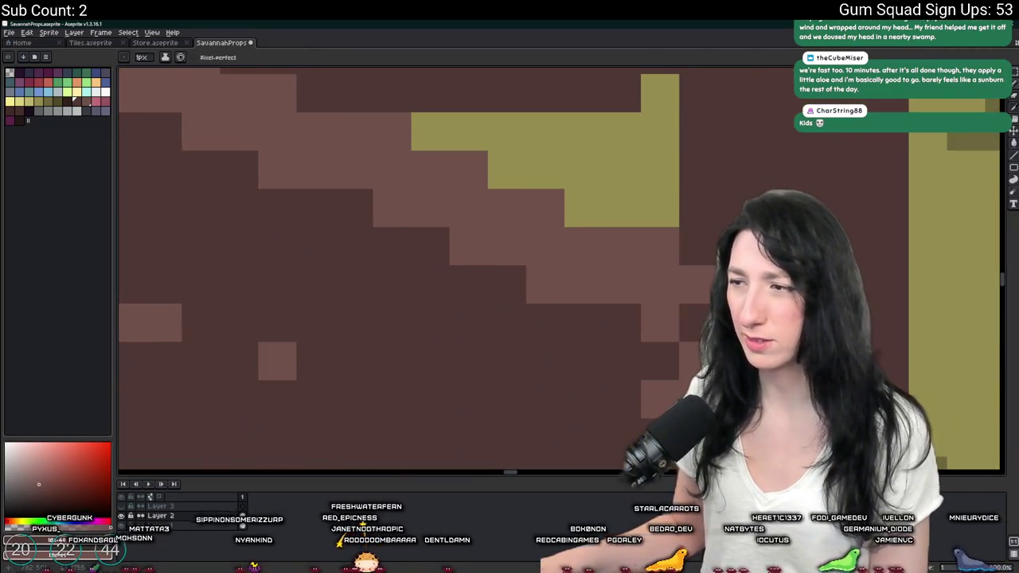
scroll(724, 346, "down", 2)
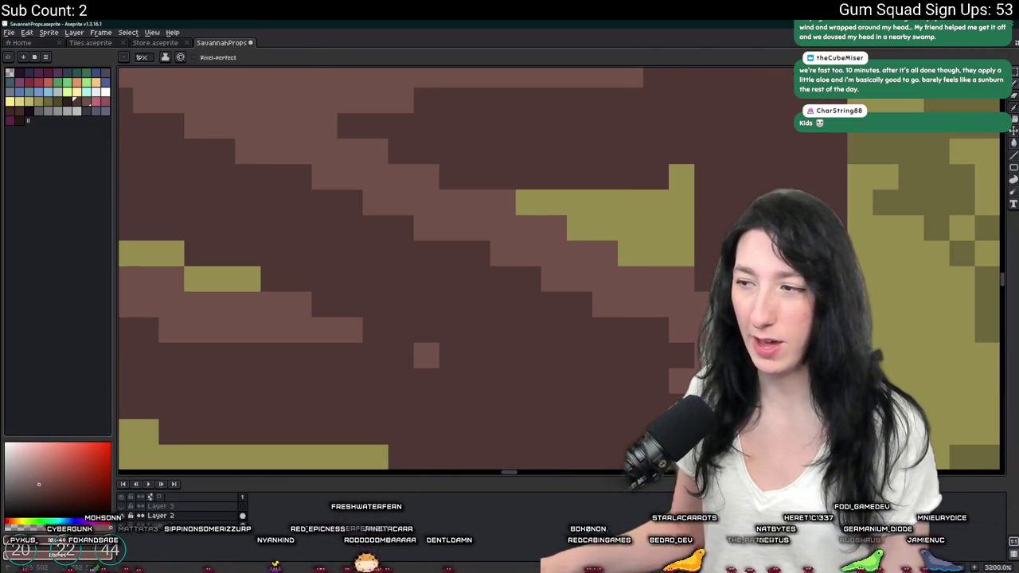
scroll(666, 342, "down", 3)
scroll(694, 358, "down", 2)
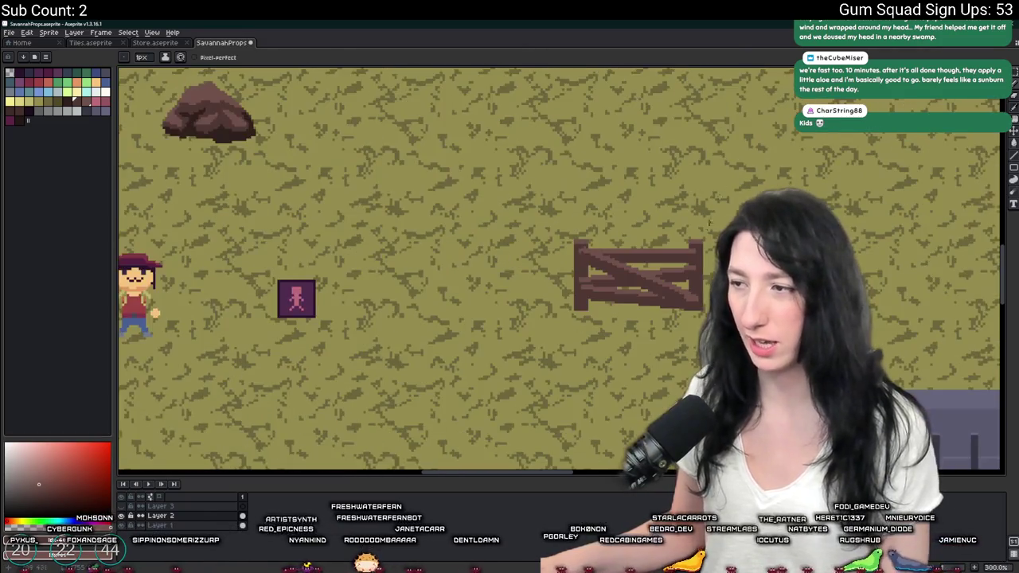
scroll(665, 223, "down", 1)
scroll(665, 223, "up", 6)
scroll(537, 257, "up", 2)
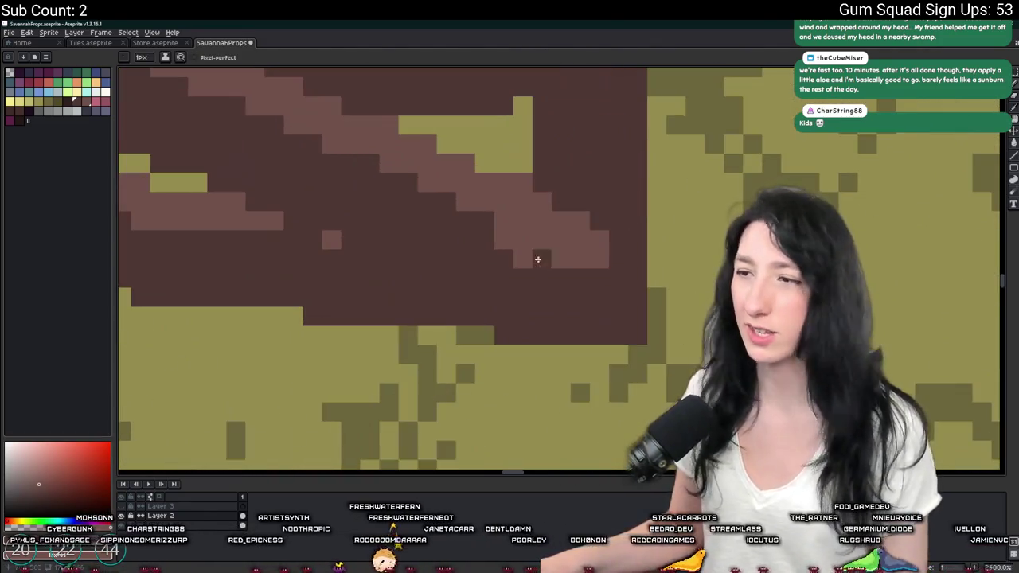
scroll(501, 238, "down", 3)
scroll(494, 202, "down", 2)
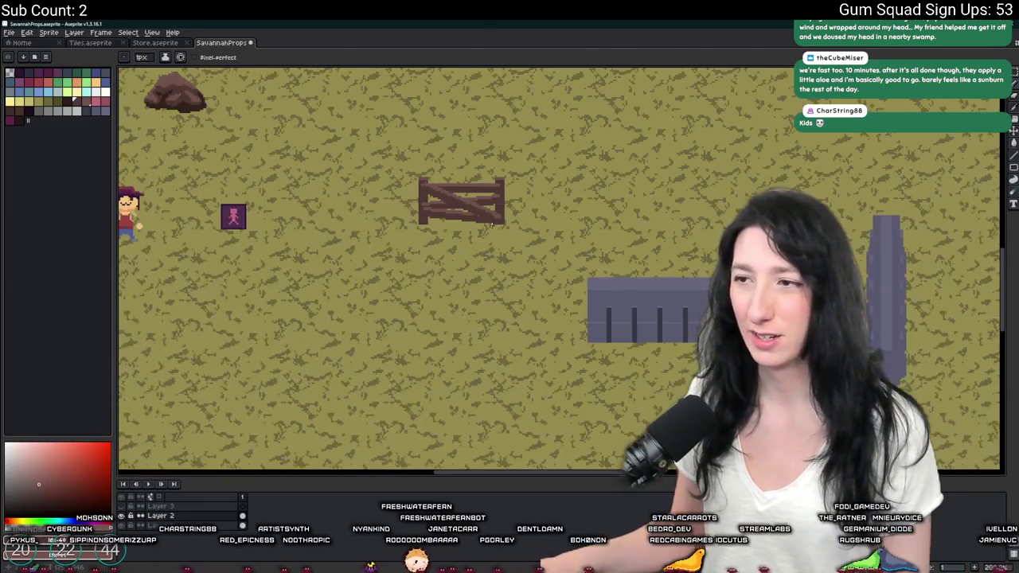
scroll(494, 202, "up", 4)
scroll(494, 208, "down", 5)
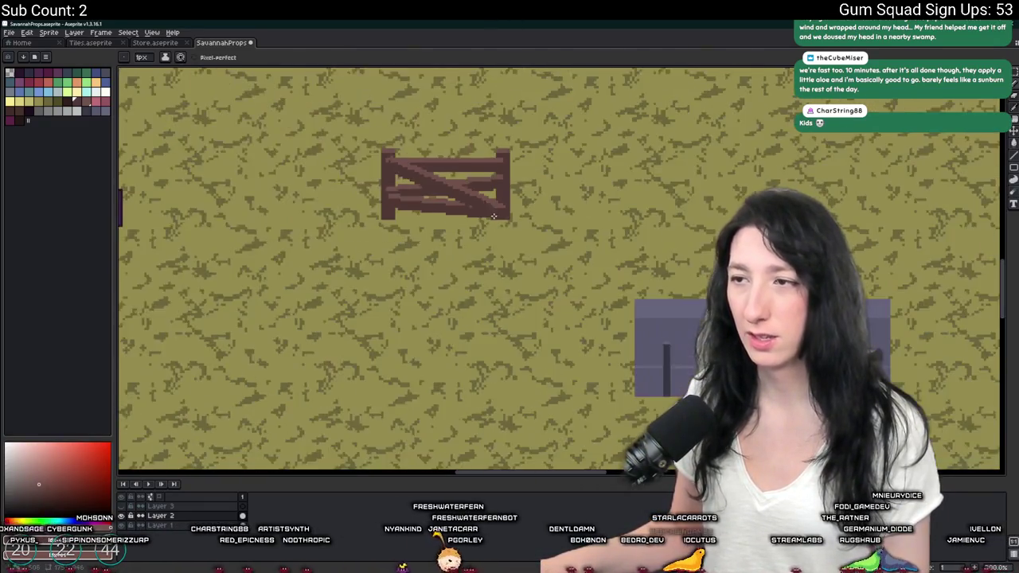
scroll(442, 175, "up", 5)
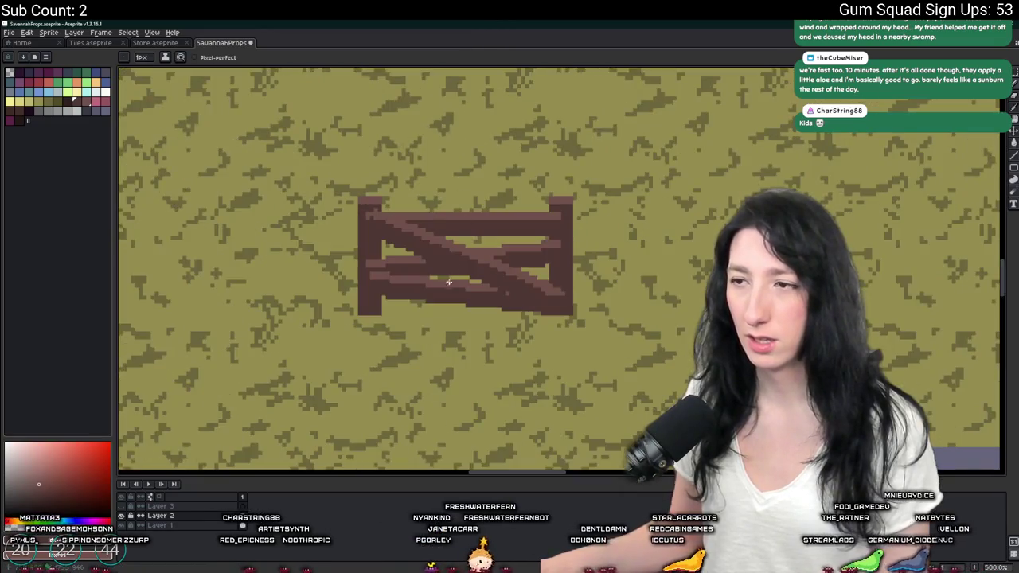
scroll(346, 206, "down", 5)
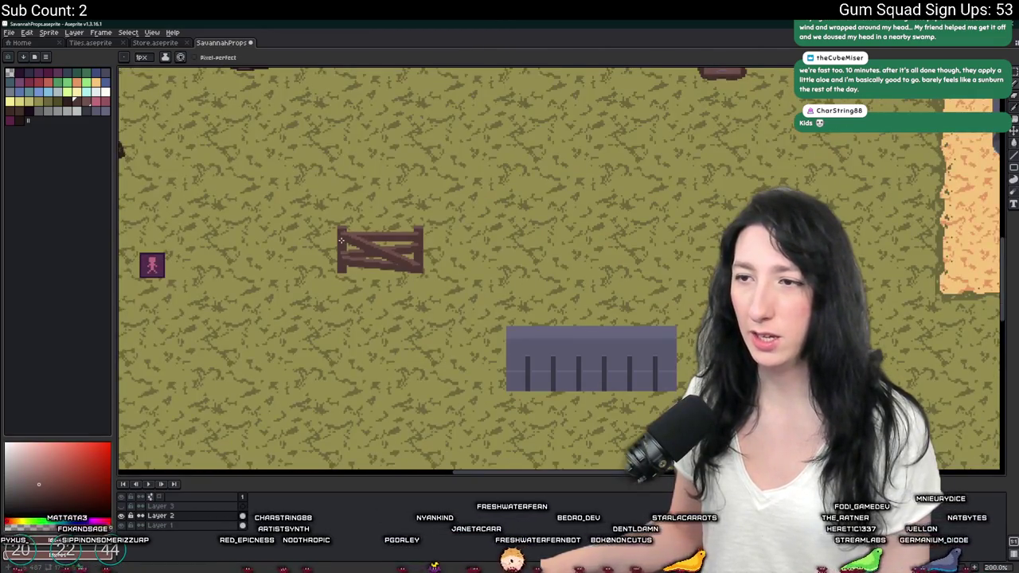
scroll(340, 240, "up", 4)
Add dark grey-blue nail pixels where the fence rails meet both posts.
left_click(97, 110)
scroll(645, 225, "up", 3)
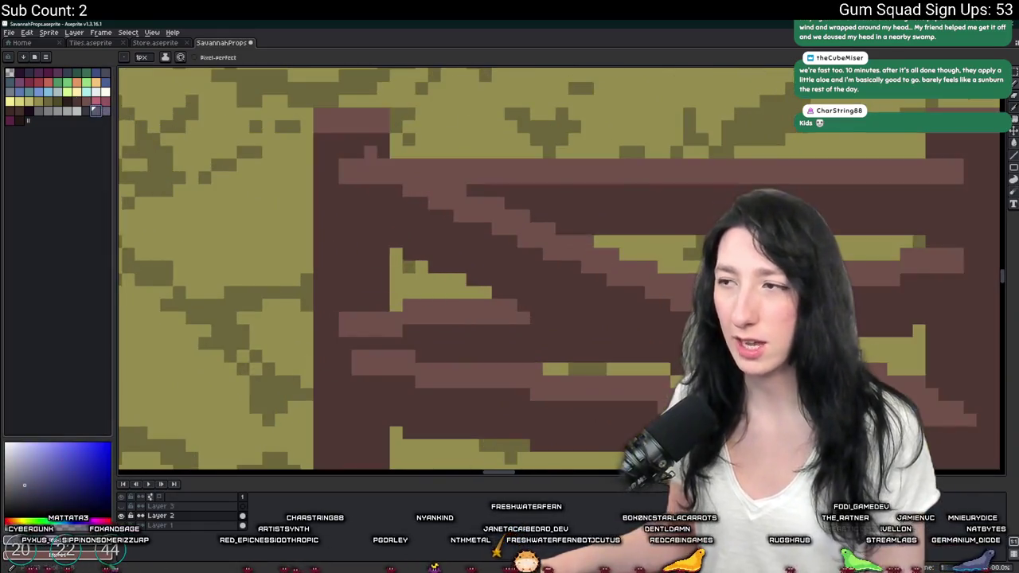
left_click(663, 223)
scroll(440, 296, "down", 2)
scroll(457, 266, "up", 2)
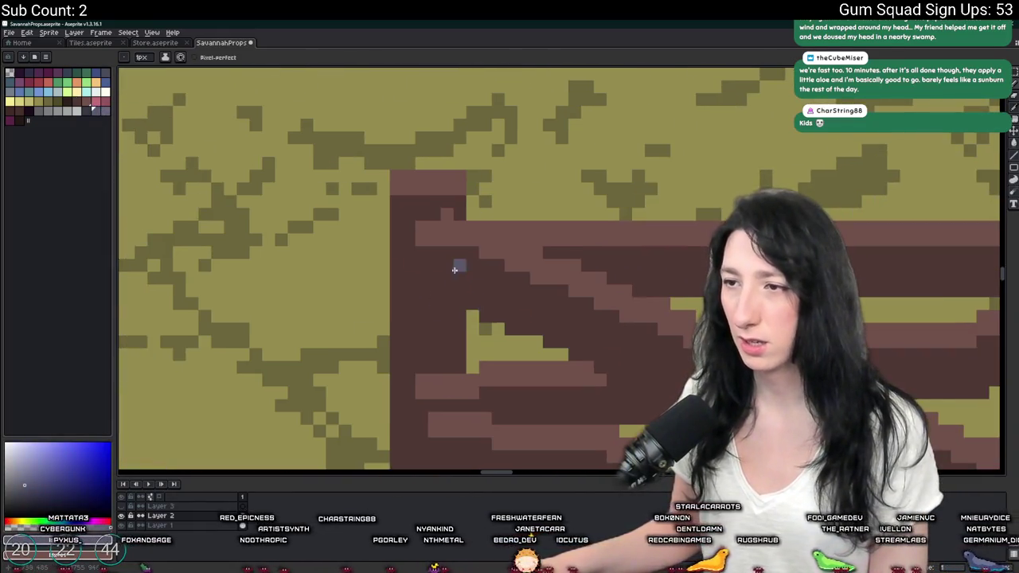
mouse_move(480, 305)
left_mouse_down()
mouse_move(207, 178)
mouse_move(425, 135)
left_mouse_up()
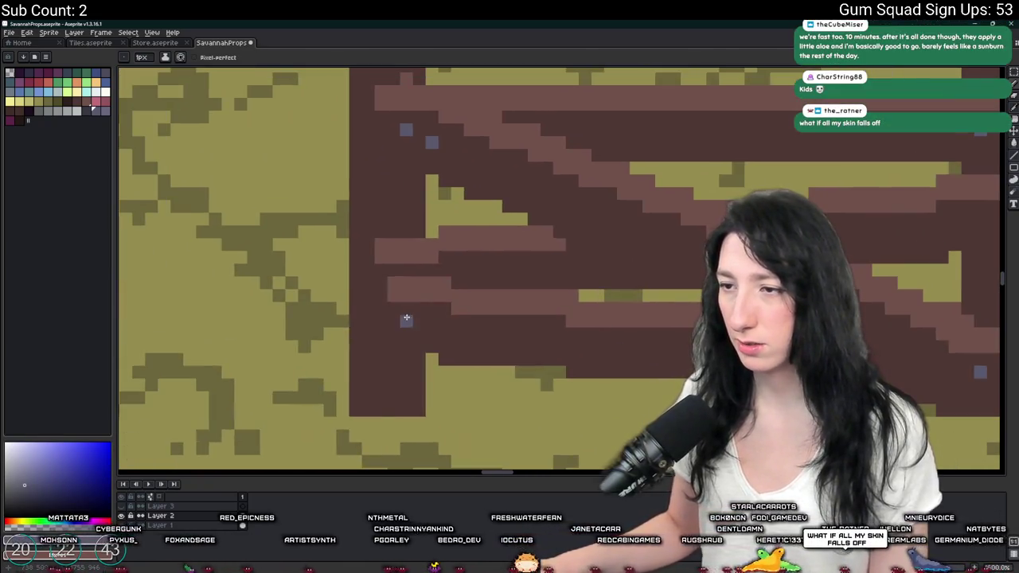
left_click(406, 320)
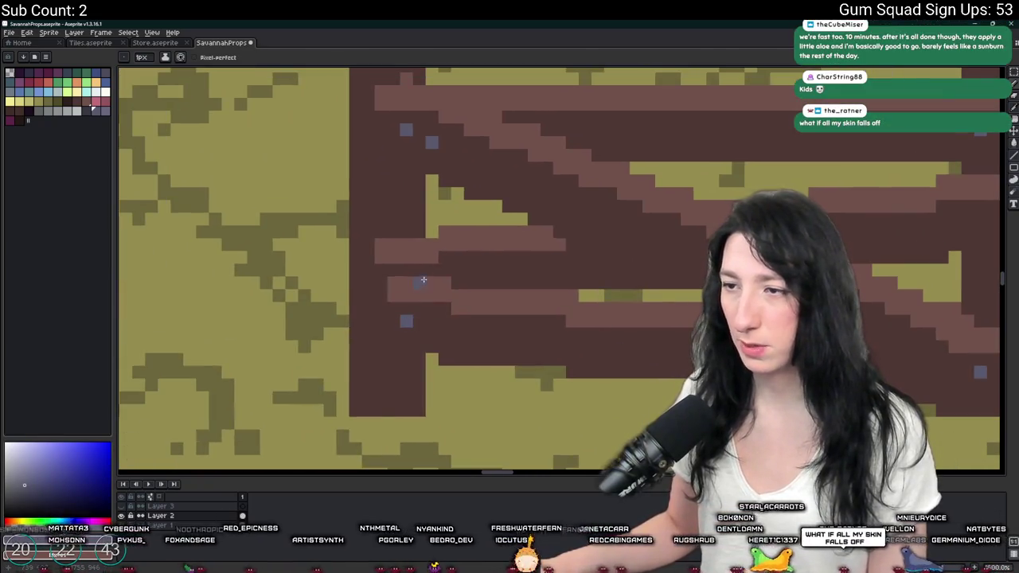
scroll(495, 279, "down", 4)
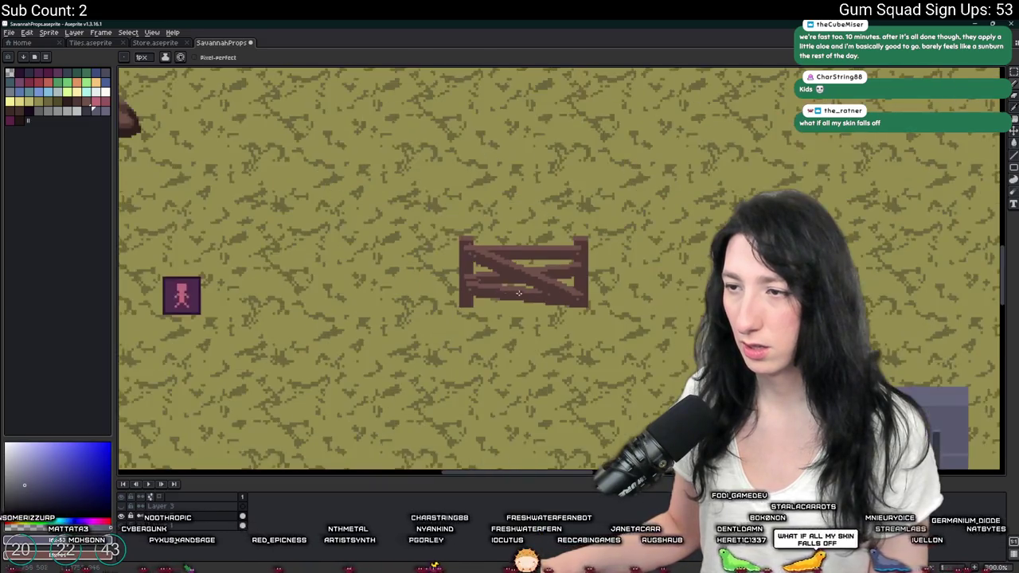
scroll(484, 257, "up", 3)
scroll(484, 257, "down", 3)
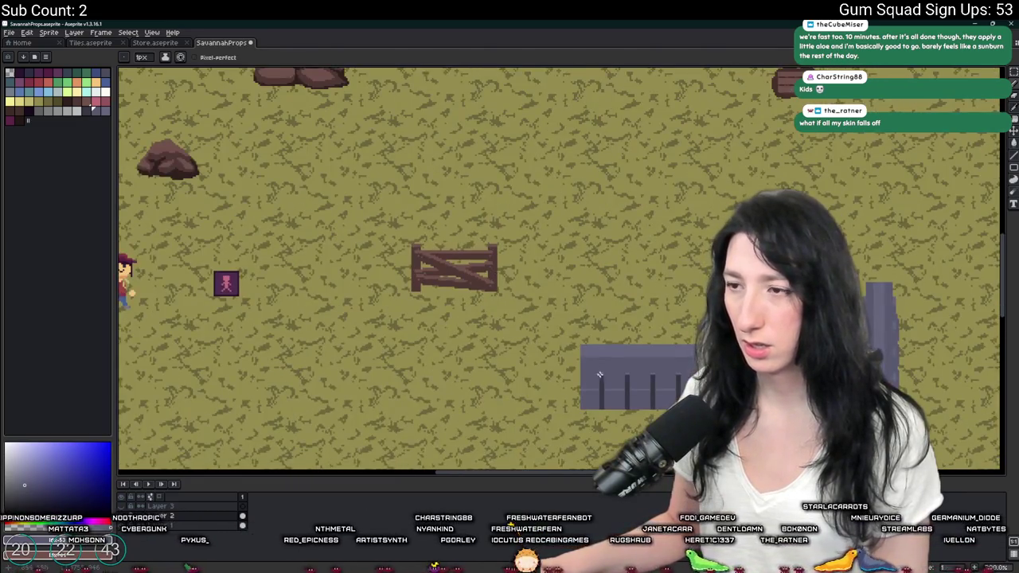
scroll(427, 266, "up", 3)
Select the fence with the marquee and sample a plank colour with the eyedropper.
key("m")
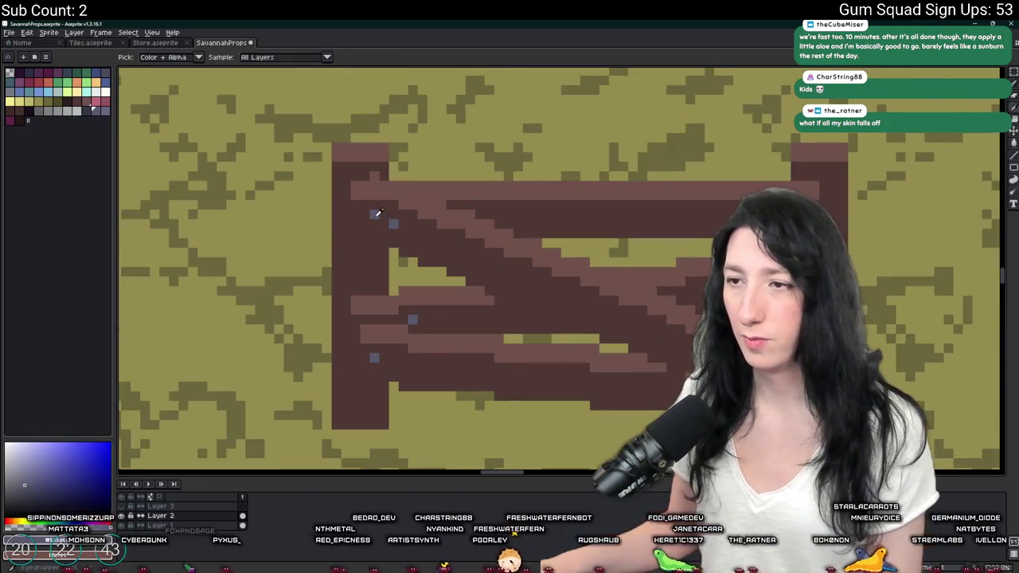
key("ctrl+a")
scroll(446, 303, "up", 2)
key("i")
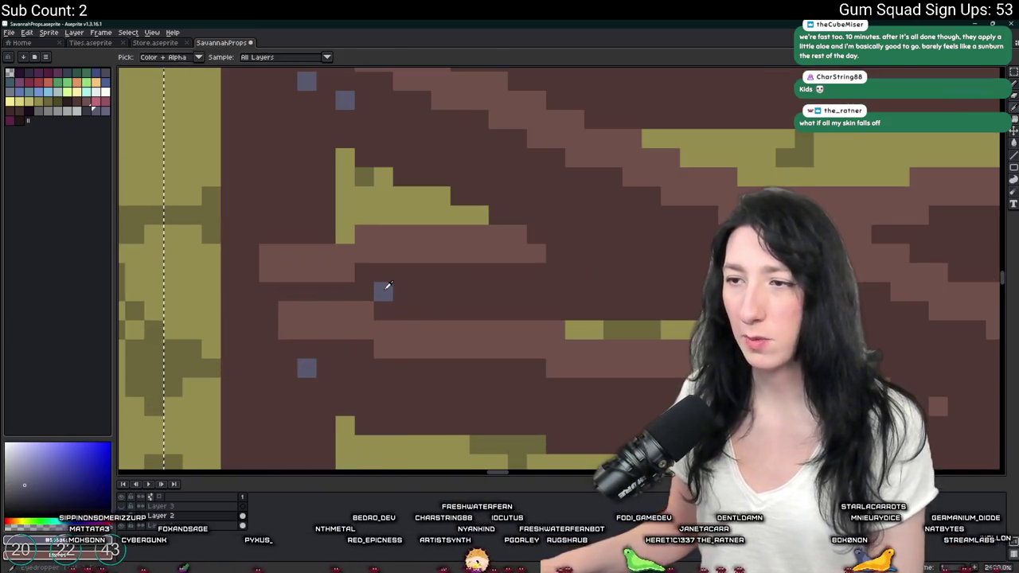
scroll(484, 225, "down", 3)
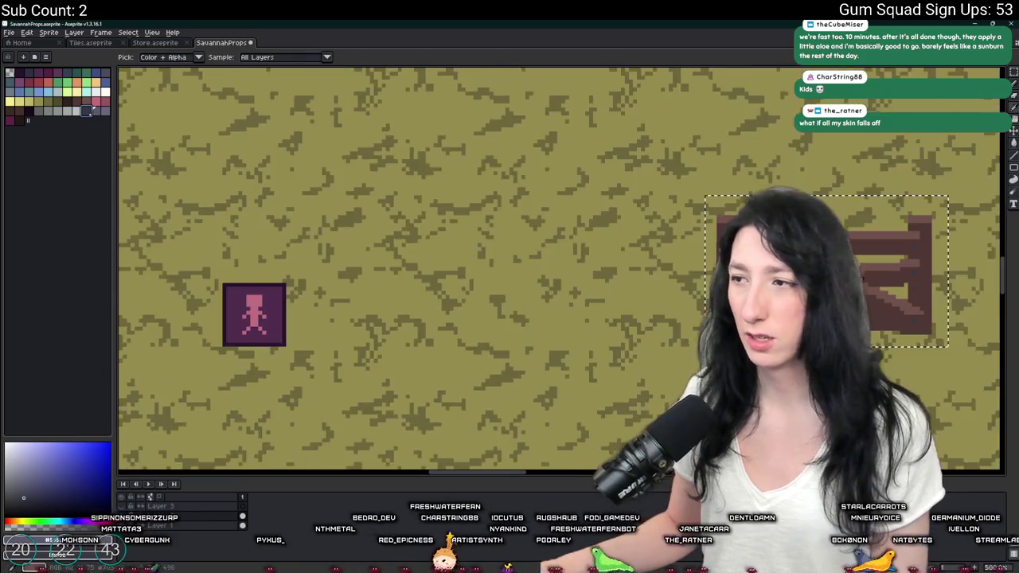
scroll(484, 225, "down", 2)
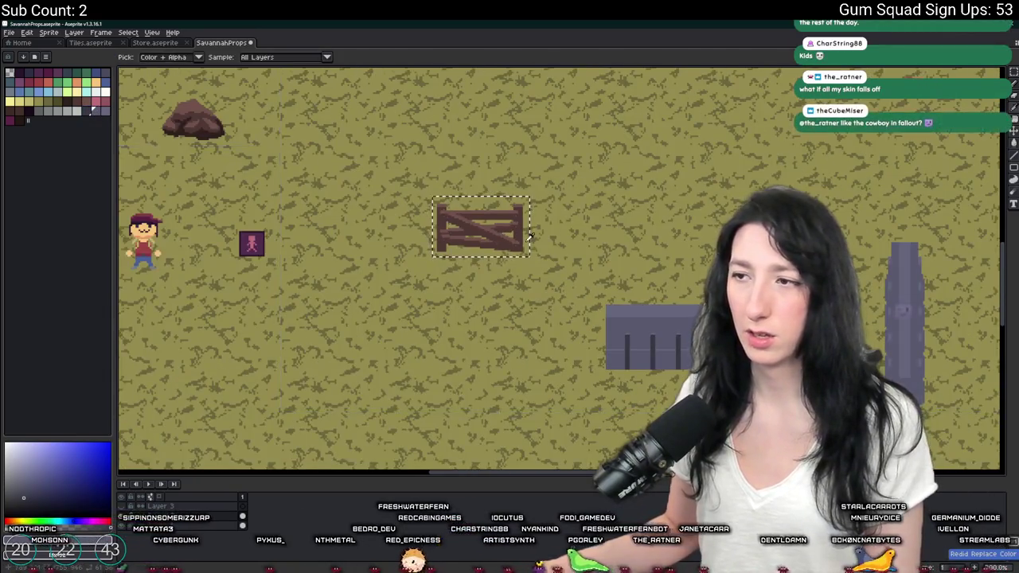
key("m")
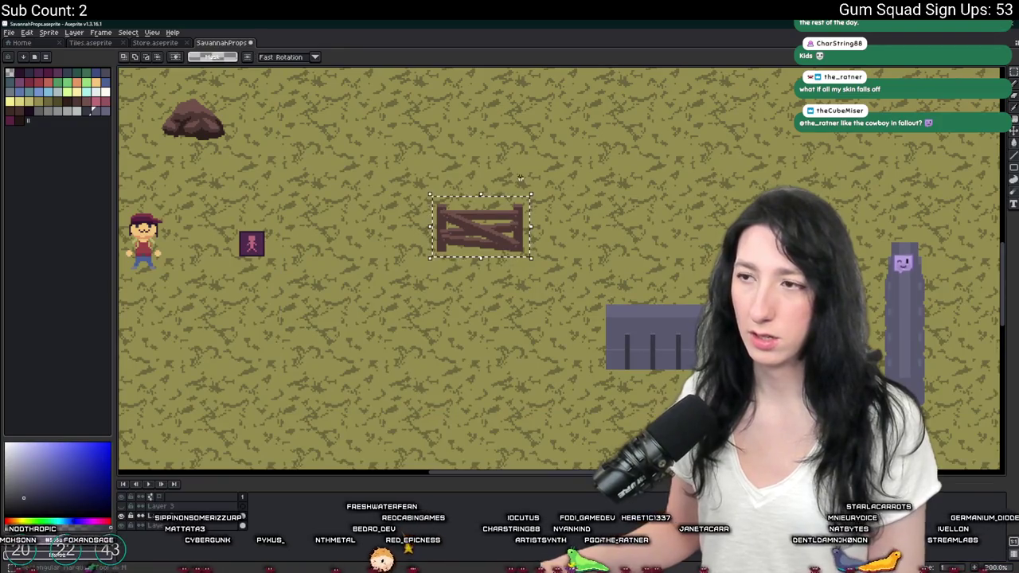
scroll(519, 179, "down", 2)
scroll(519, 179, "up", 2)
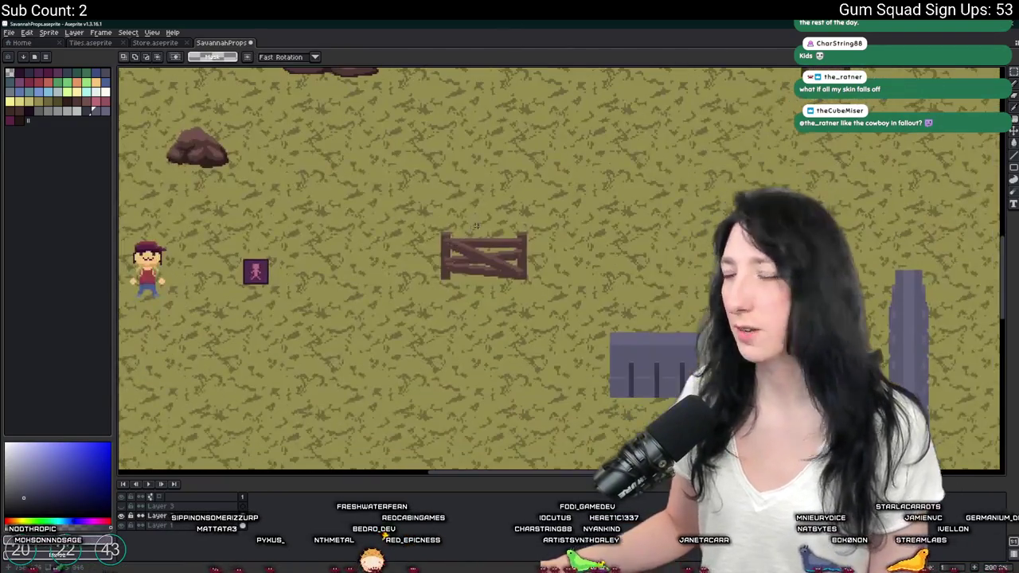
left_click_drag(447, 208, 570, 306)
scroll(493, 329, "down", 2)
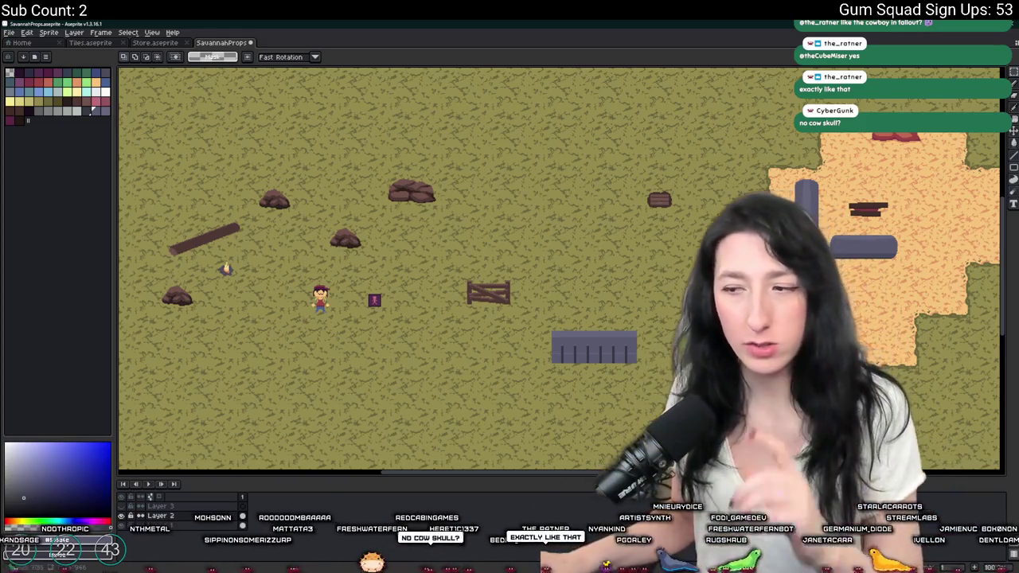
Start a Gum Squad test run from GameMaker with F5, then show the Zombie Car Survival build.
key("alt+Tab")
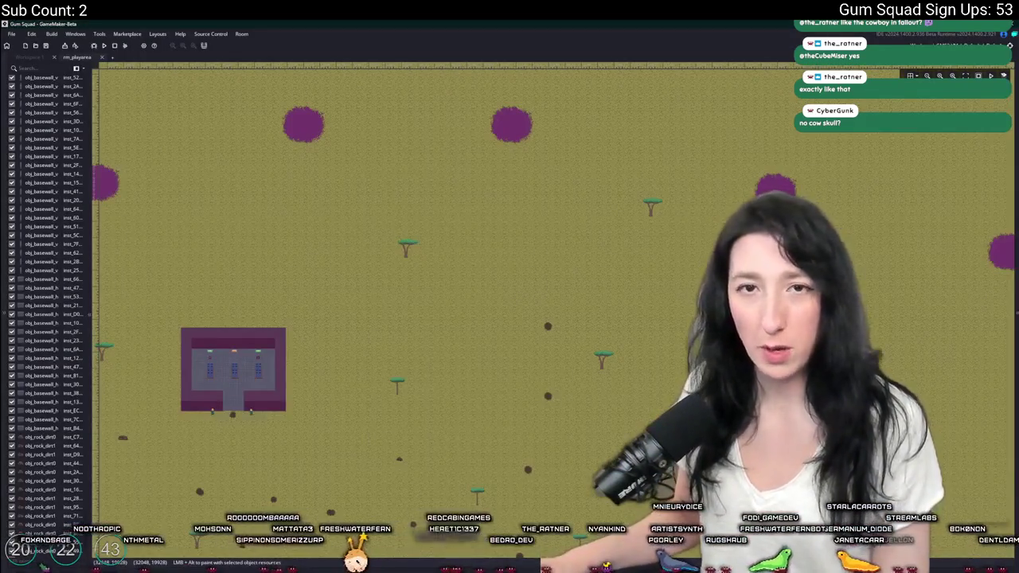
scroll(359, 270, "down", 2)
left_click_drag(357, 282, 458, 284)
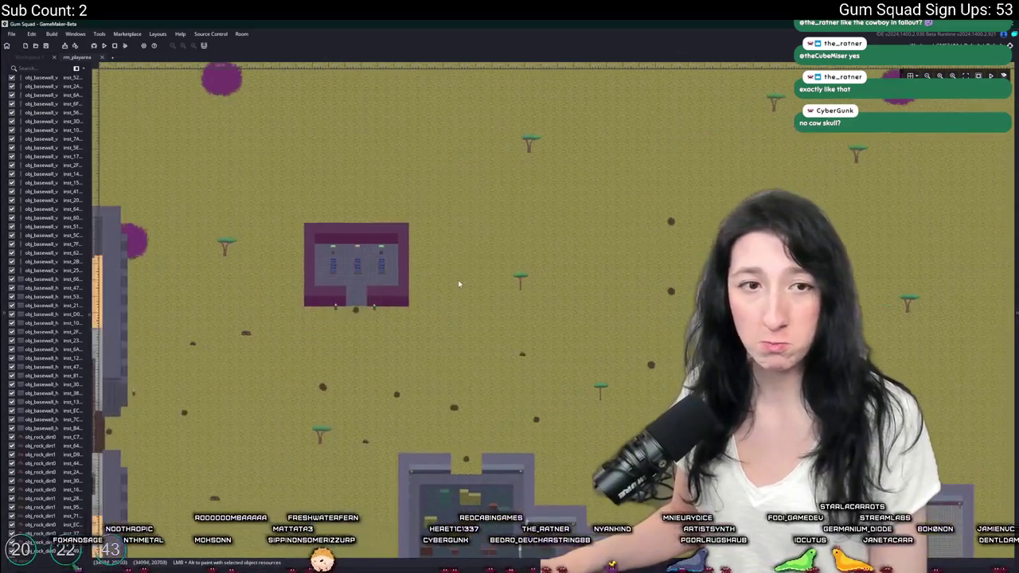
key("ctrl+t")
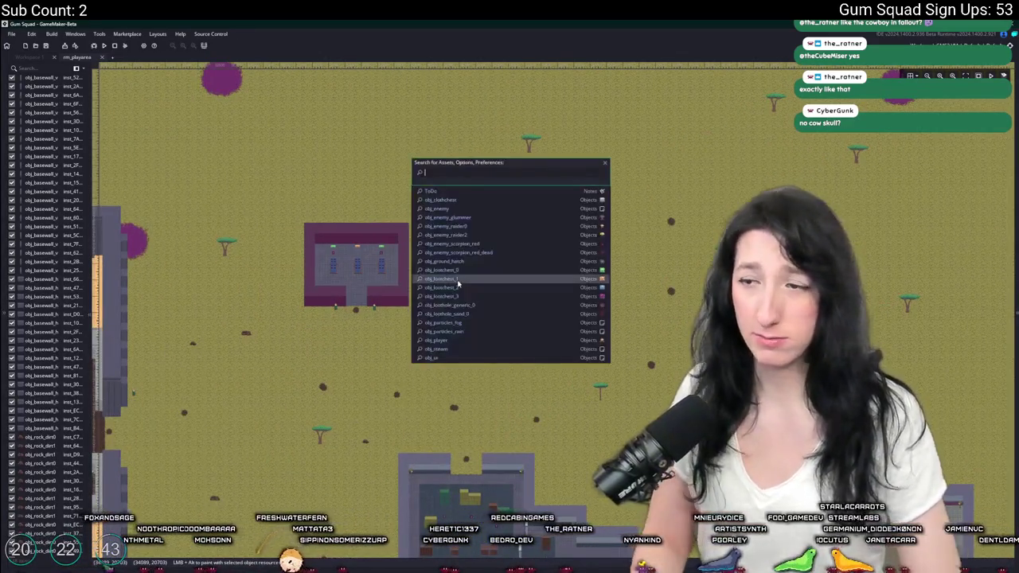
key("F5")
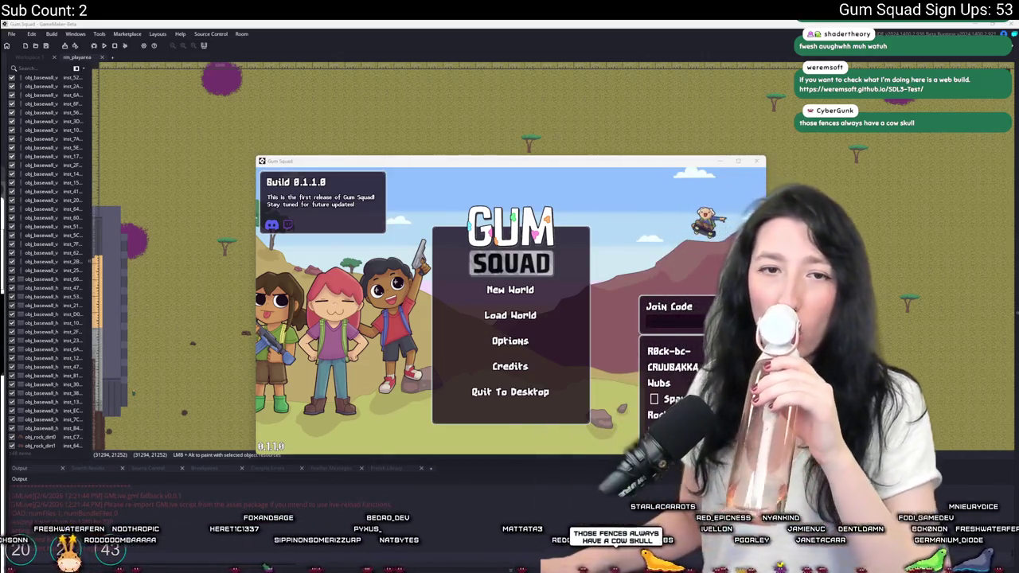
key("alt+Tab")
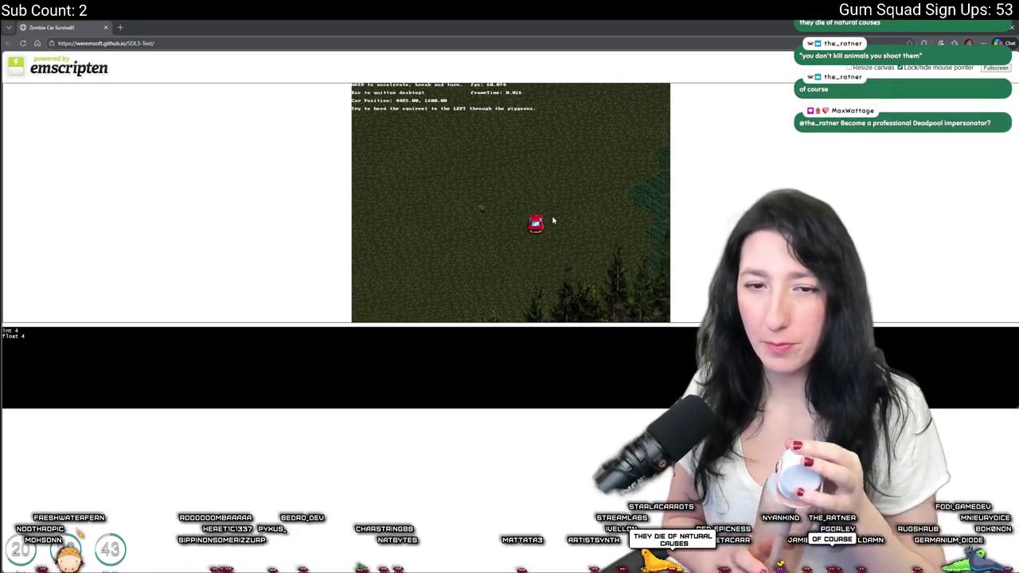
Drive the red car left with WASD, go fullscreen, and plough into the pigeon flock.
key("a")
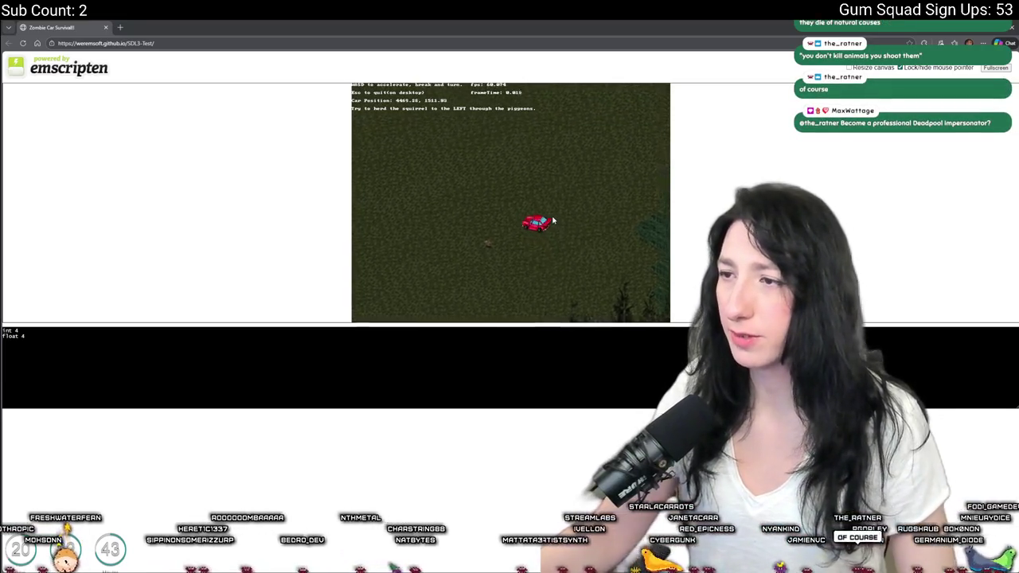
key("w")
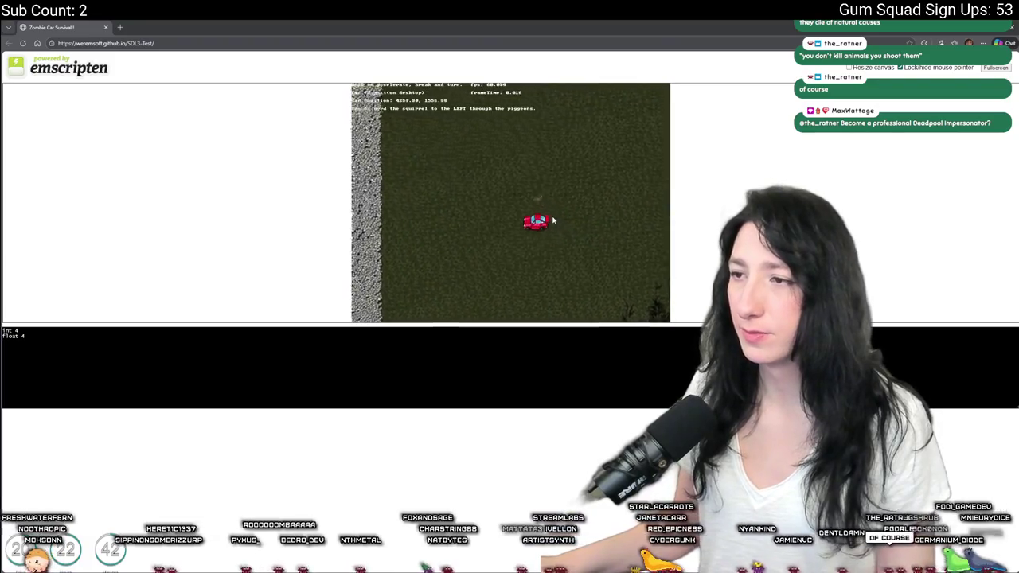
key("a")
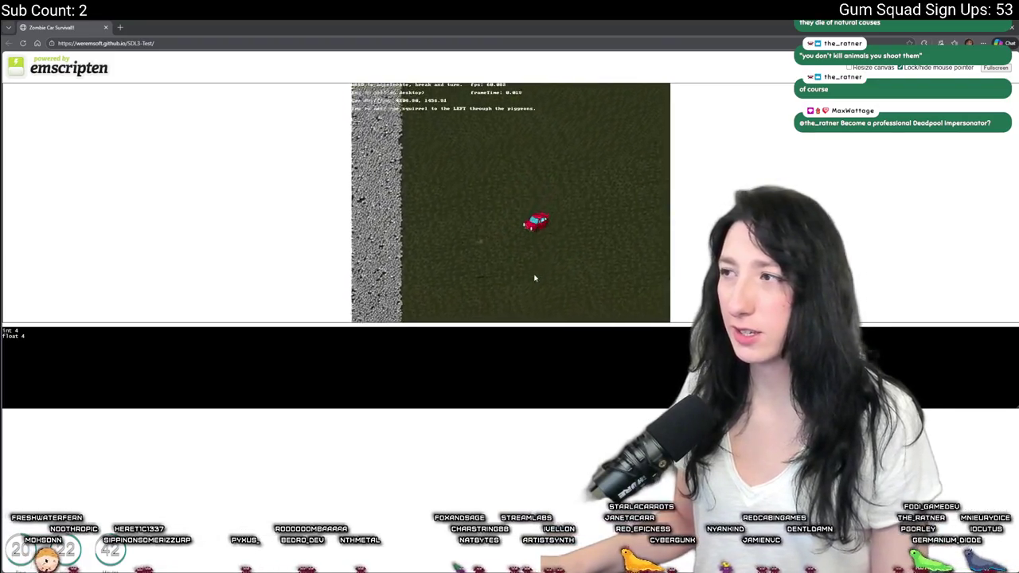
left_click(995, 66)
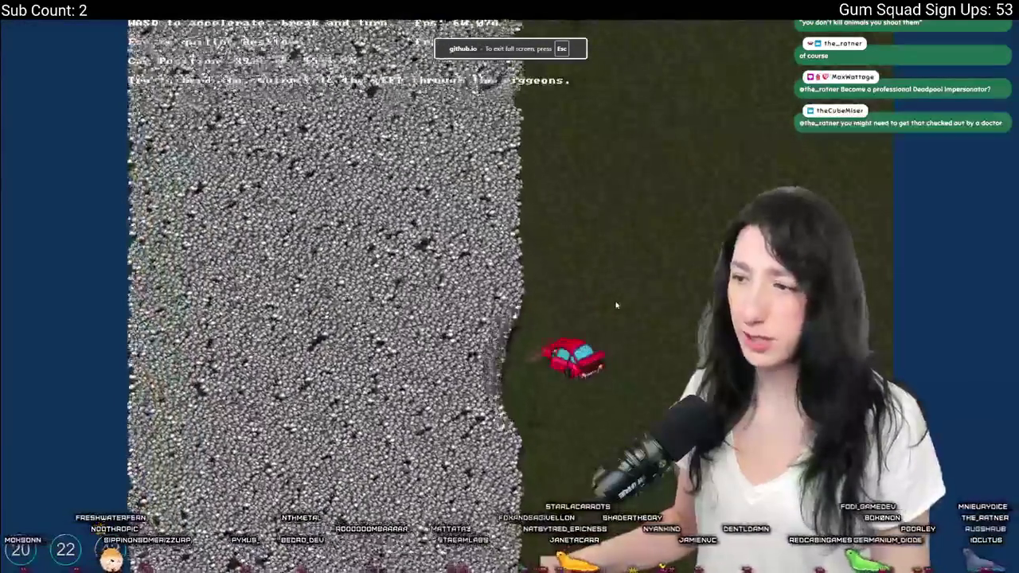
key("w")
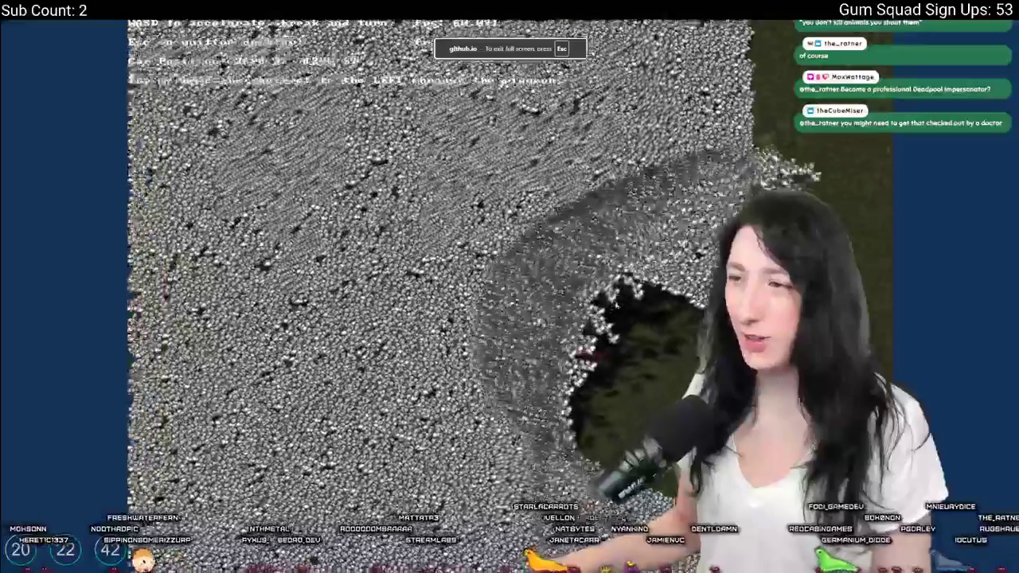
key("w")
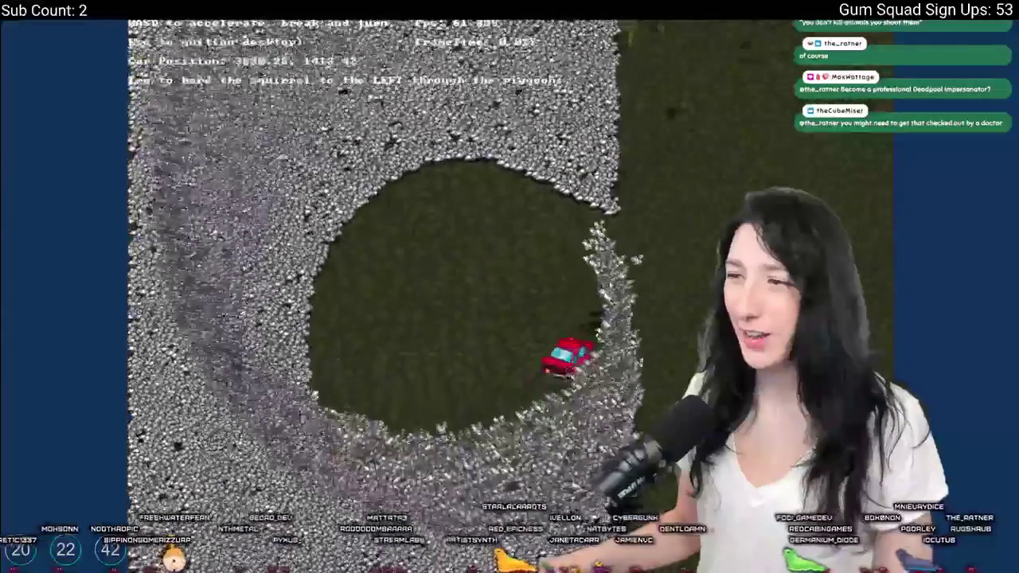
key("d")
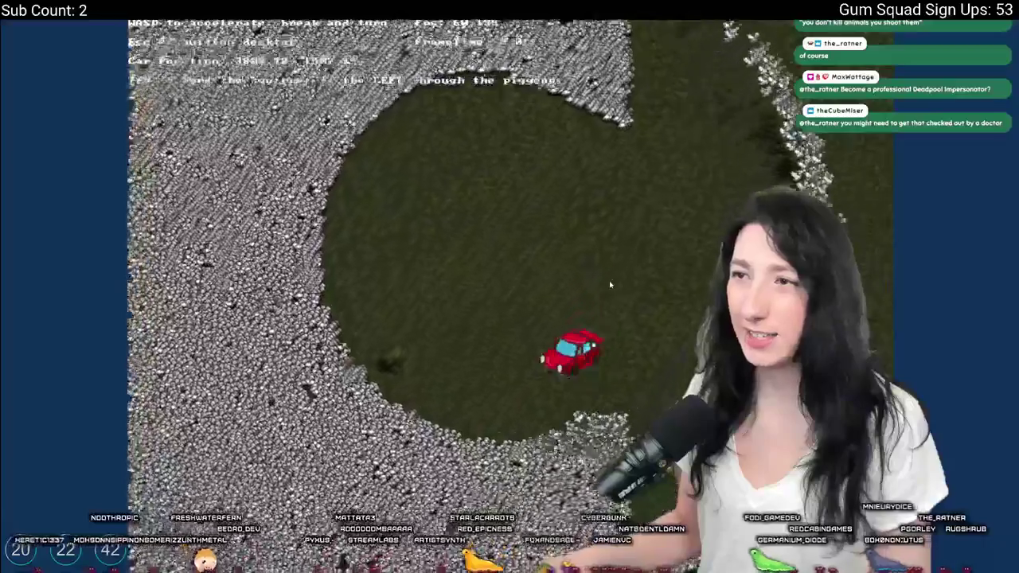
key("w")
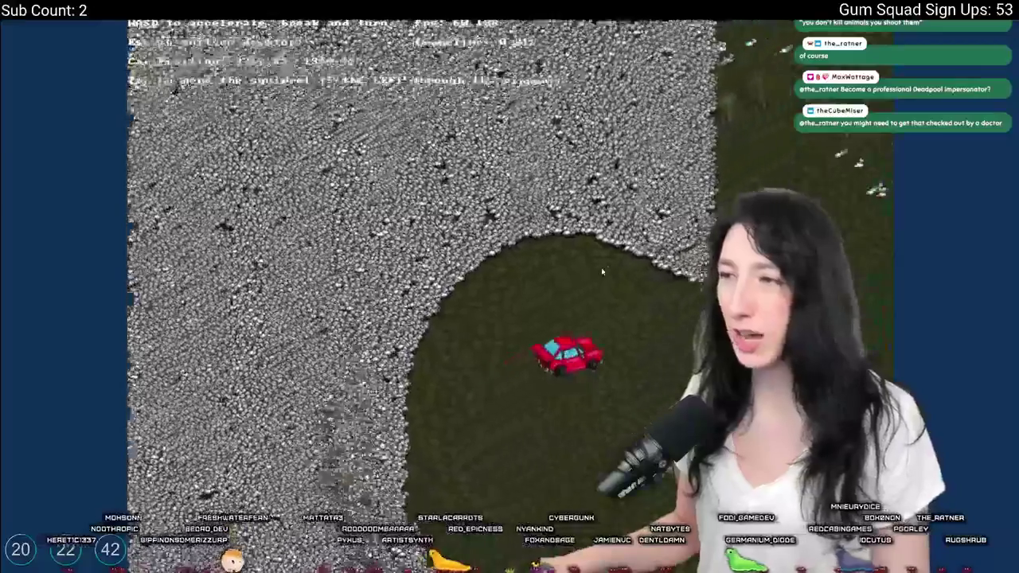
Keep driving back and forth through the huge pigeon flock, clearing patches.
key("w")
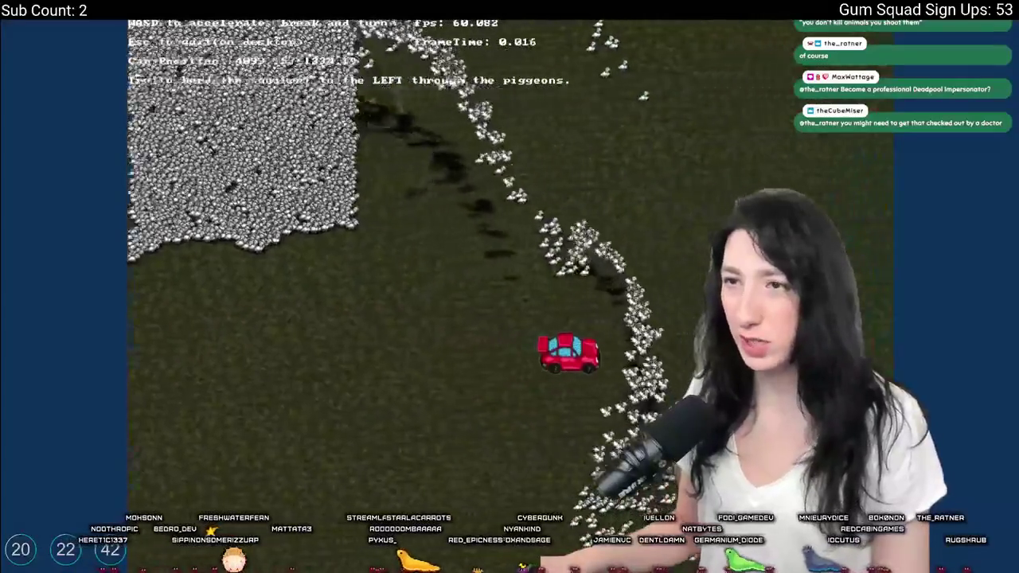
key("w")
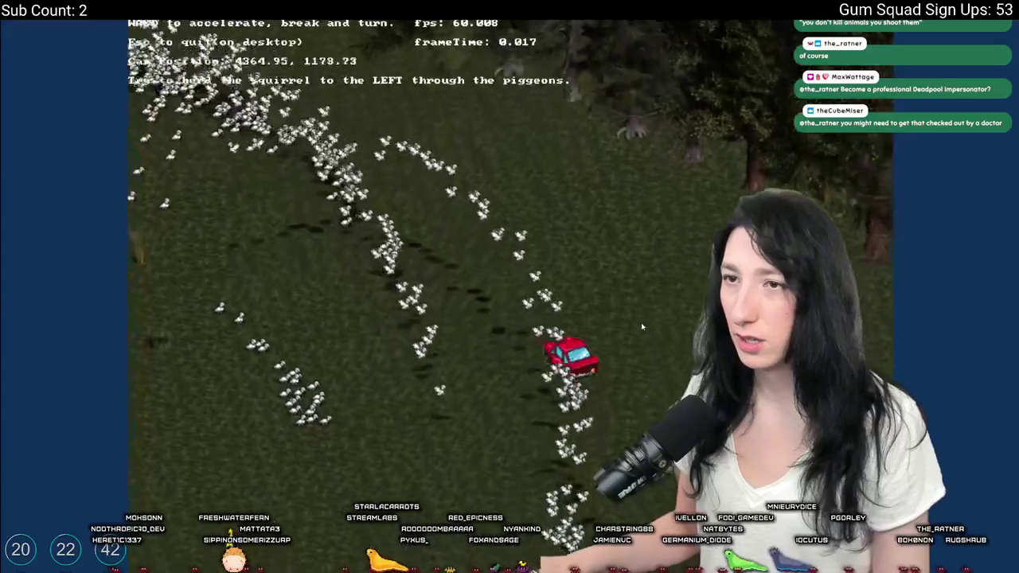
key("w")
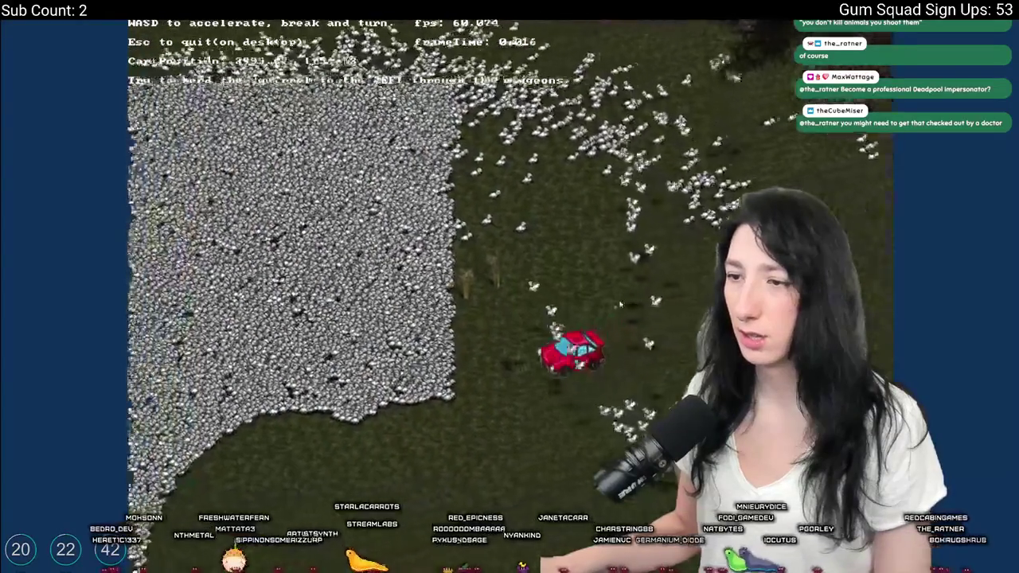
key("w")
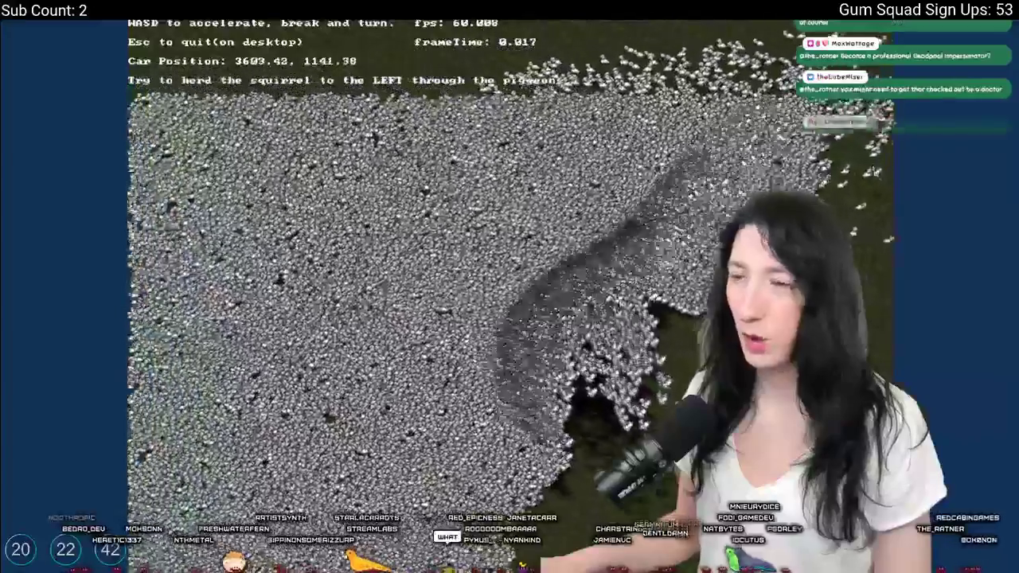
key("w")
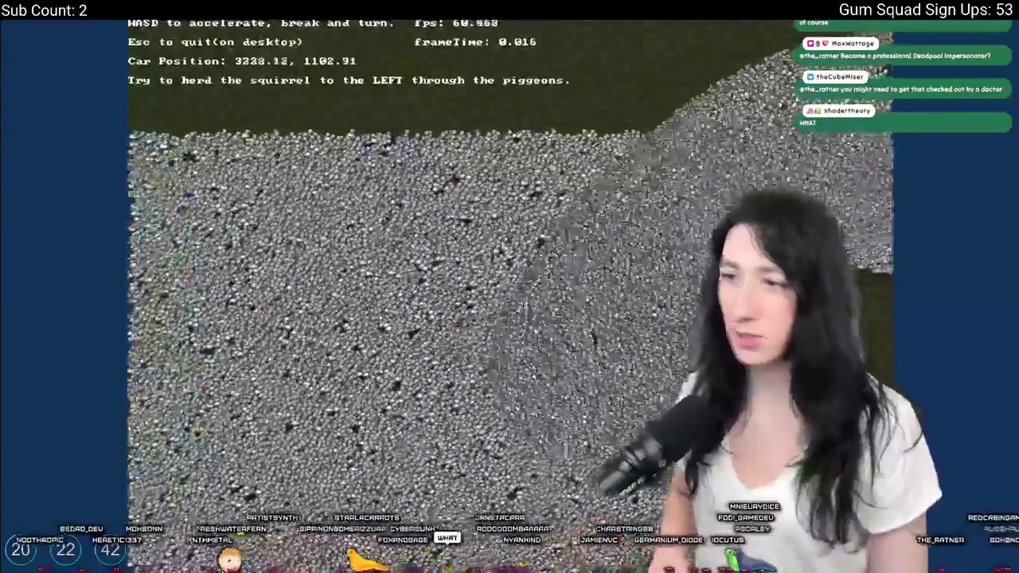
key("w")
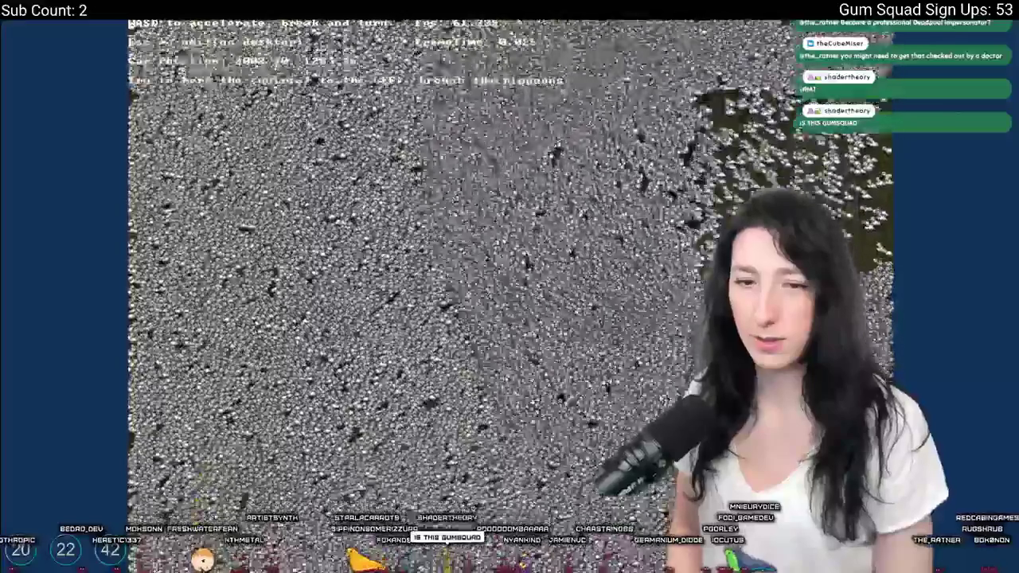
key("w")
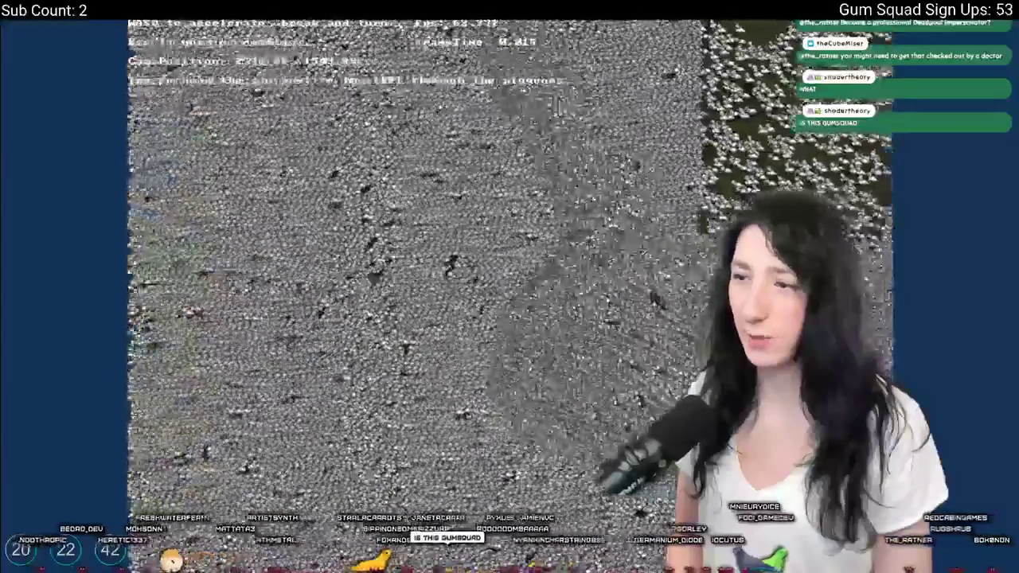
key("w")
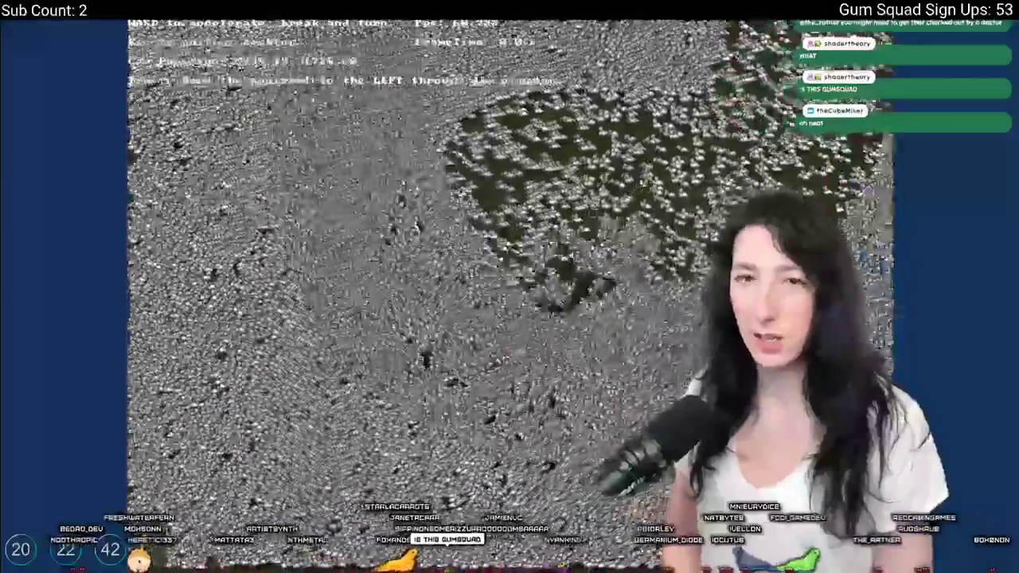
key("w")
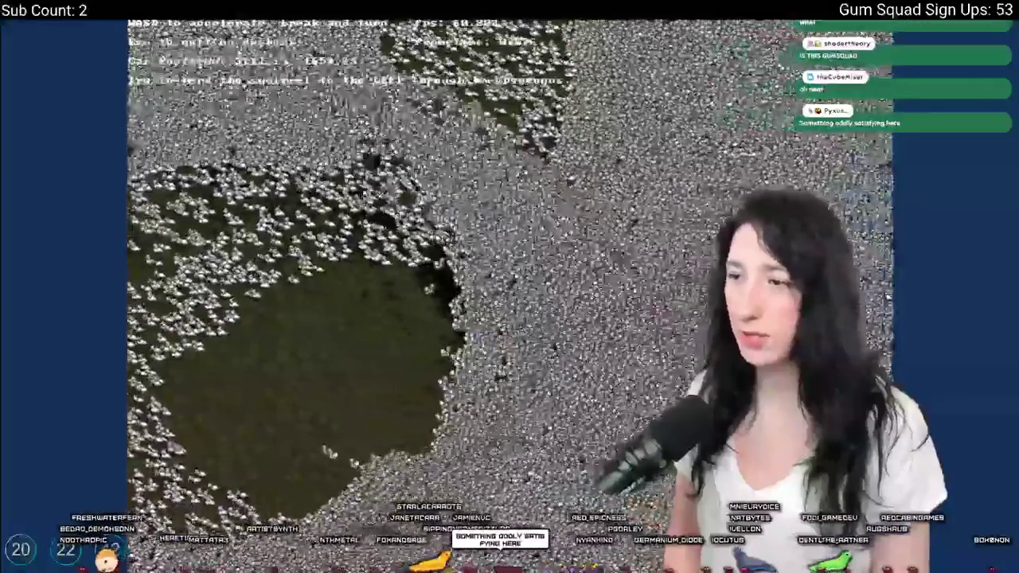
key("w")
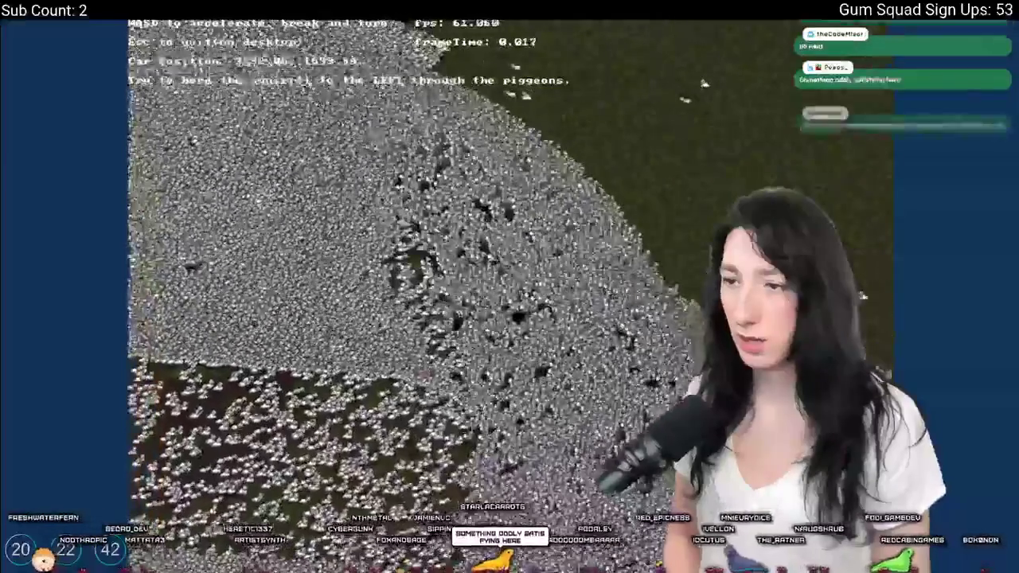
key("w")
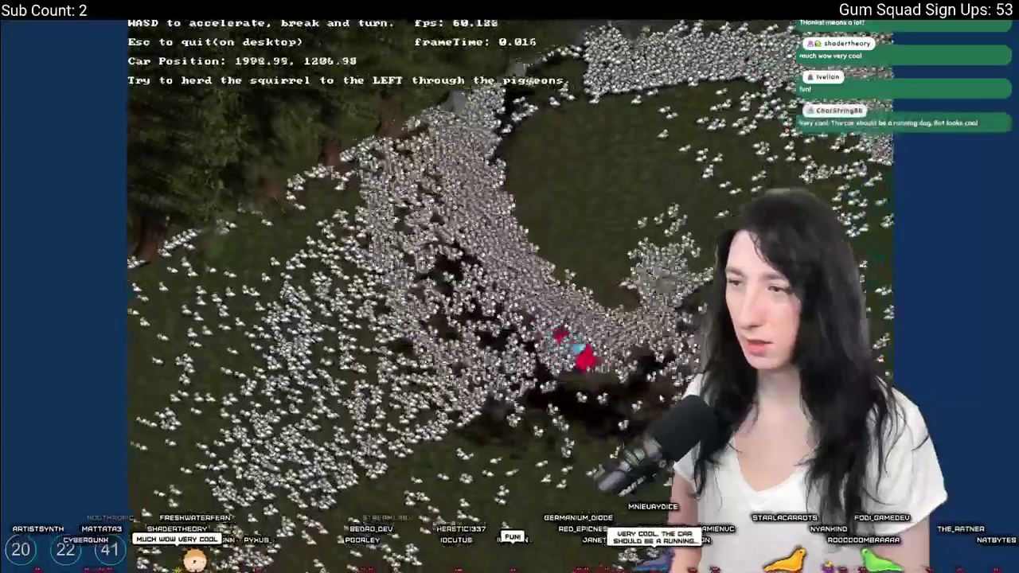
key("s")
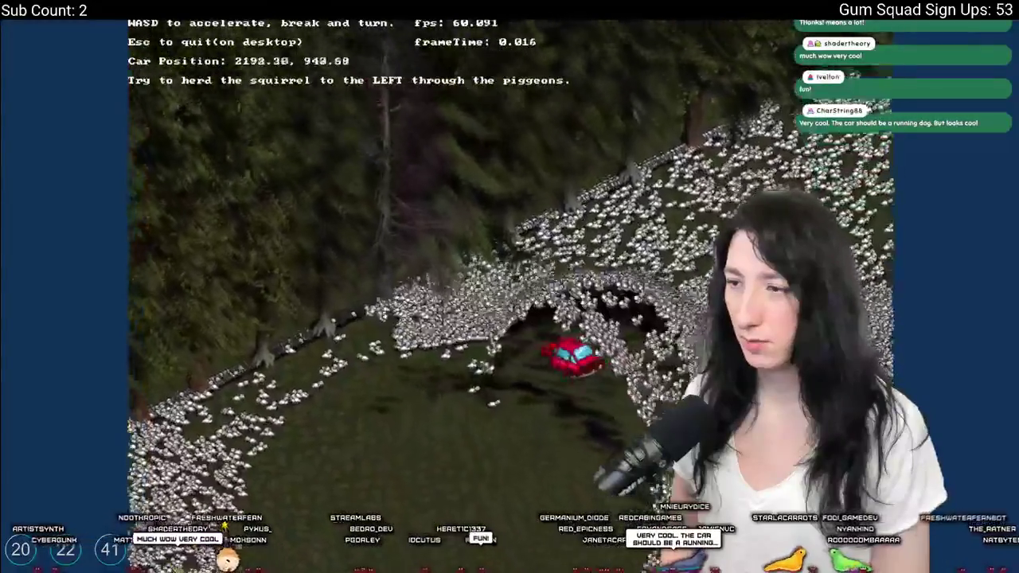
key("a")
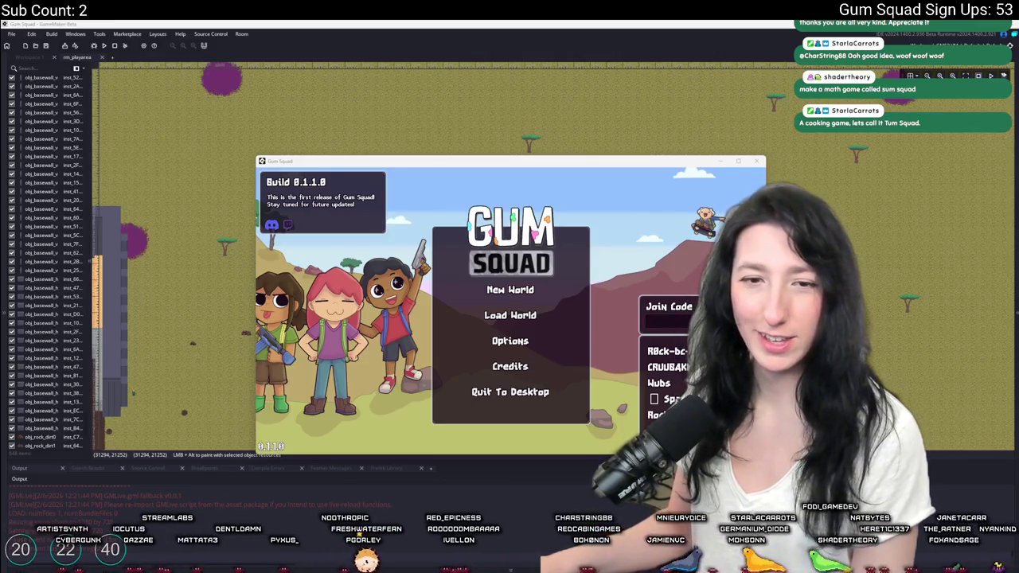
Start and confirm a New World, maximize the game, toggle the inventory, then return to rm_playarea.
left_click(502, 289)
left_click(510, 364)
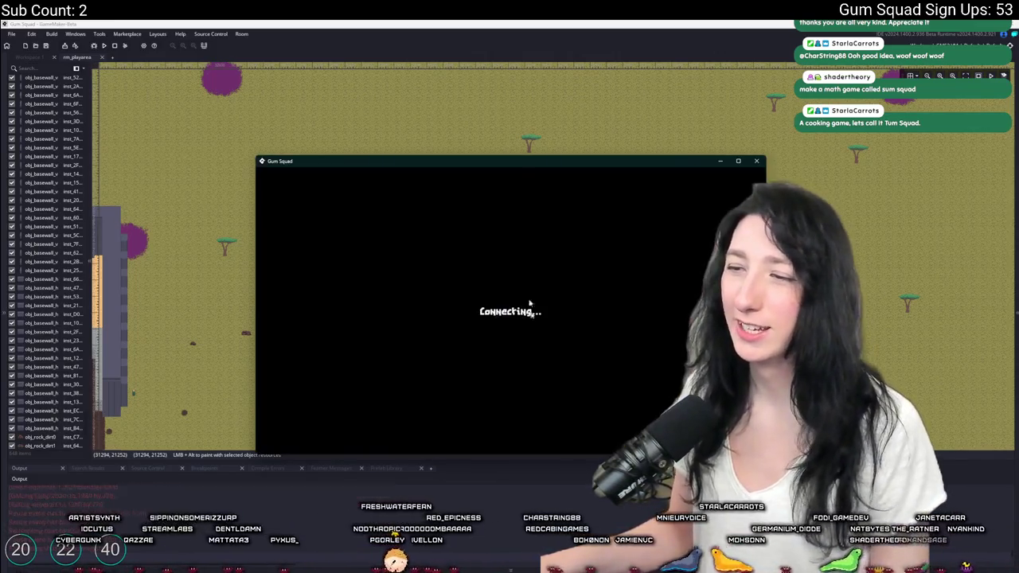
double_click(505, 161)
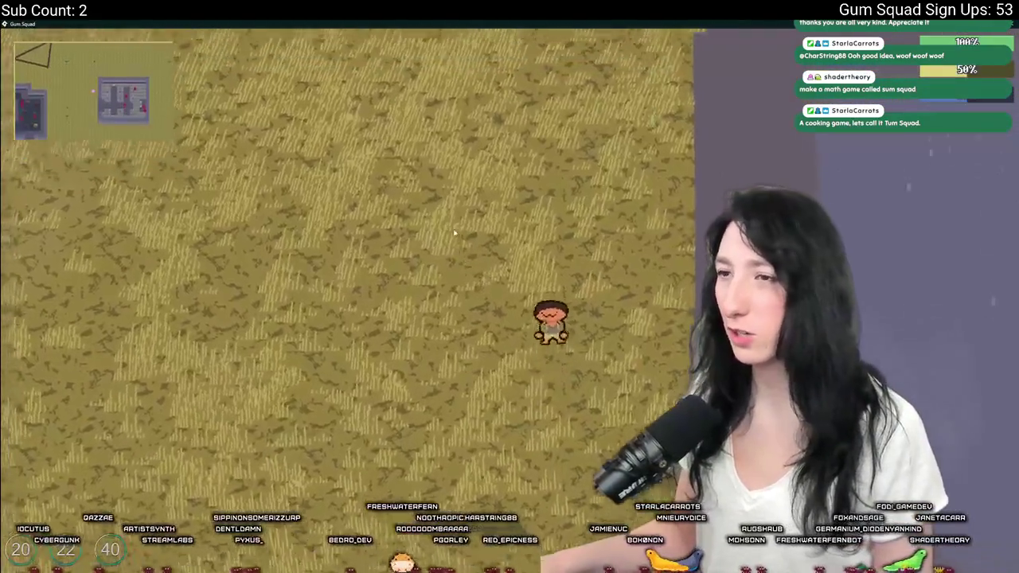
key("Tab")
key("Tab")
key("alt+Tab")
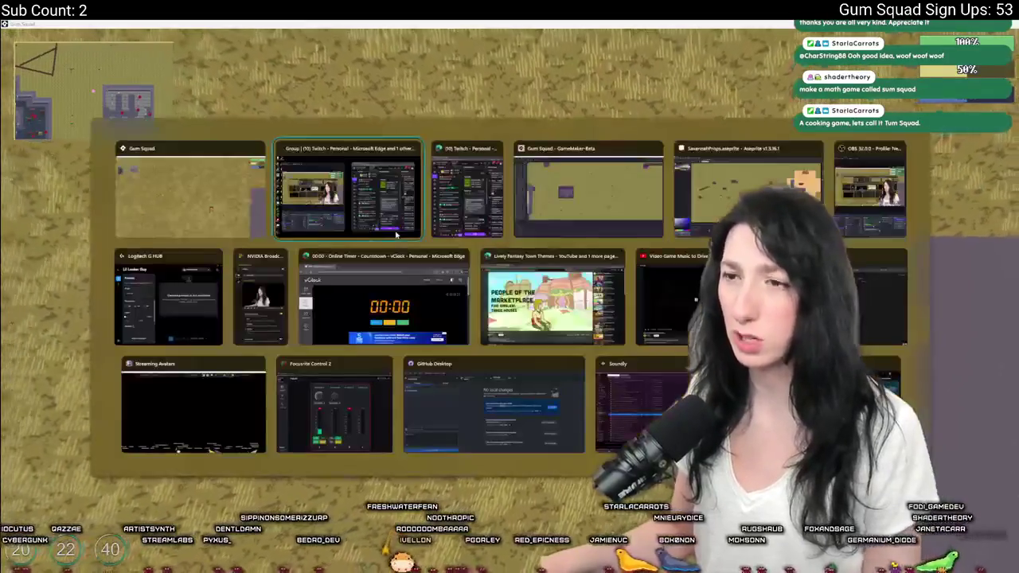
scroll(398, 227, "down", 10)
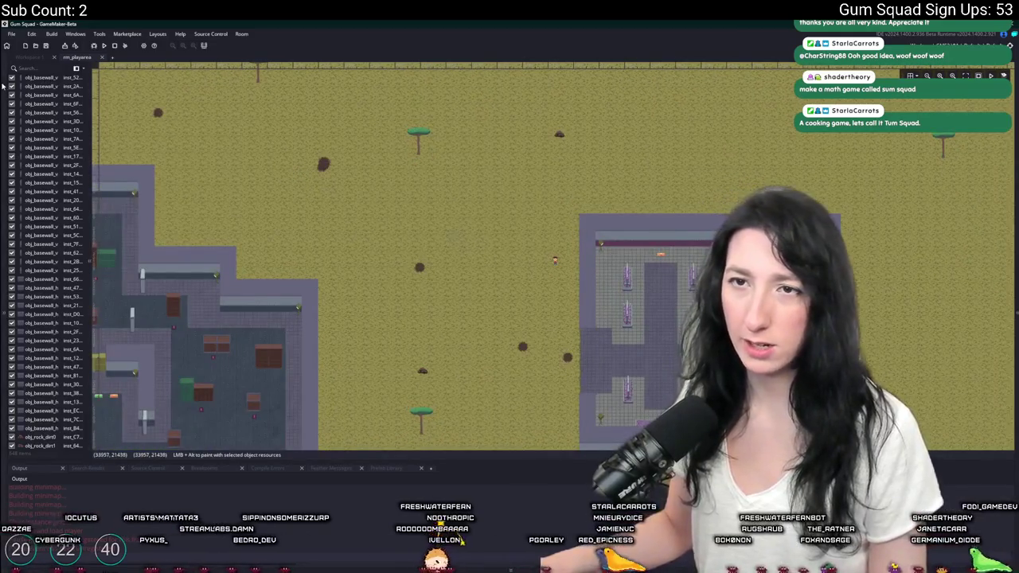
key("alt+Tab")
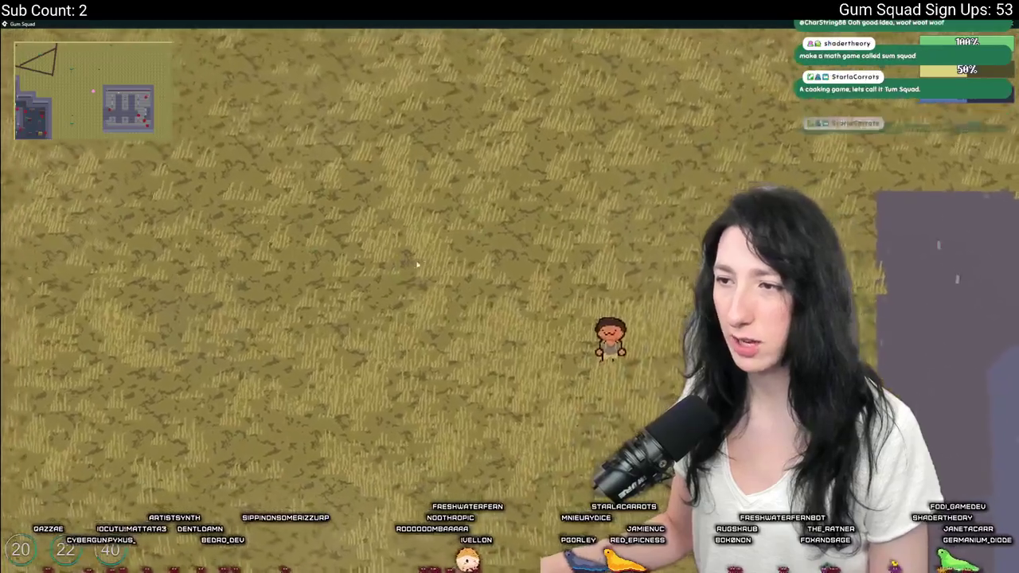
key("alt+Tab")
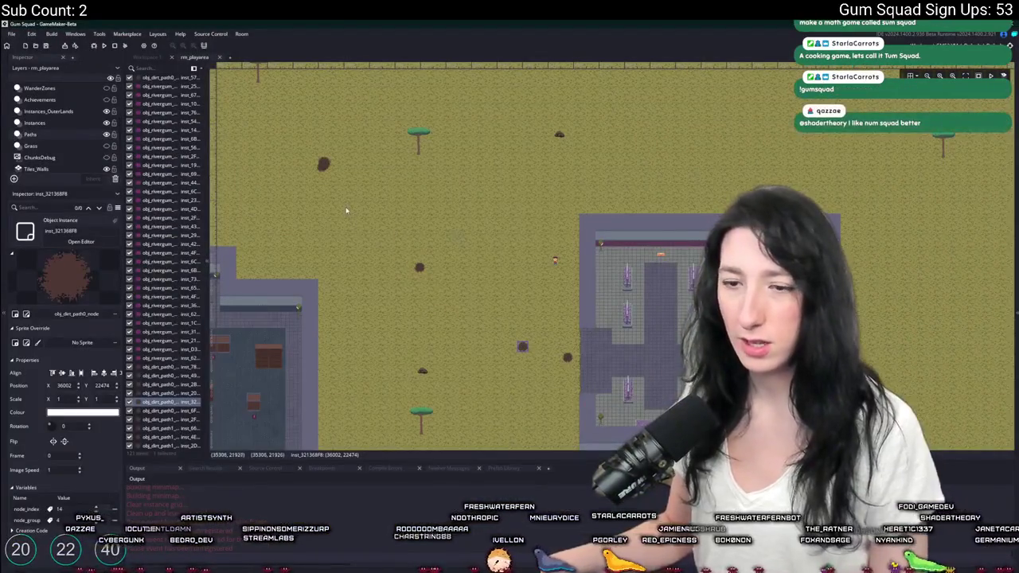
left_click_drag(346, 210, 526, 253)
left_click_drag(370, 214, 432, 286)
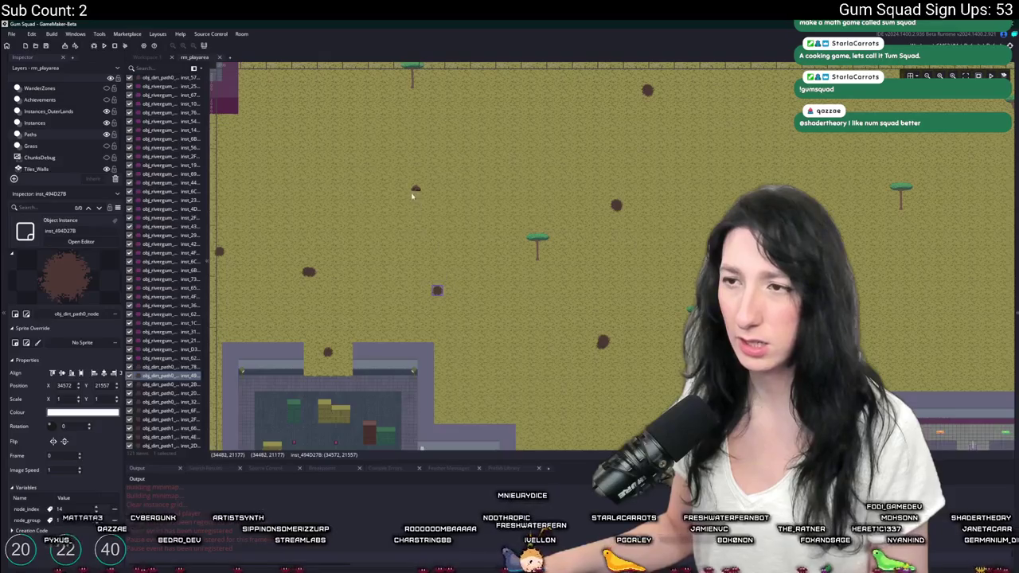
left_click_drag(413, 196, 484, 254)
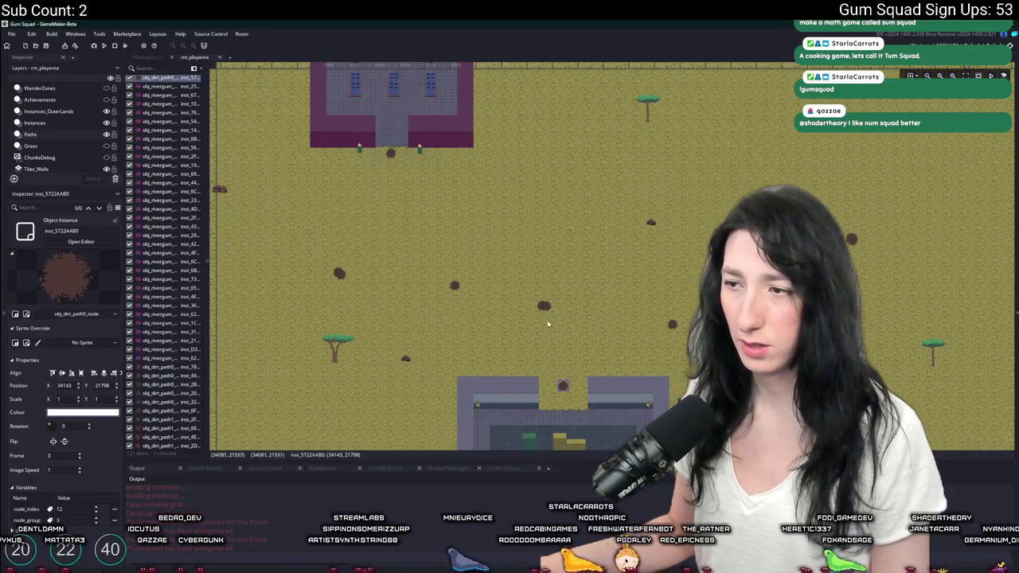
left_click(548, 310)
mouse_move(651, 300)
left_mouse_down()
mouse_move(566, 303)
mouse_move(476, 275)
left_mouse_up()
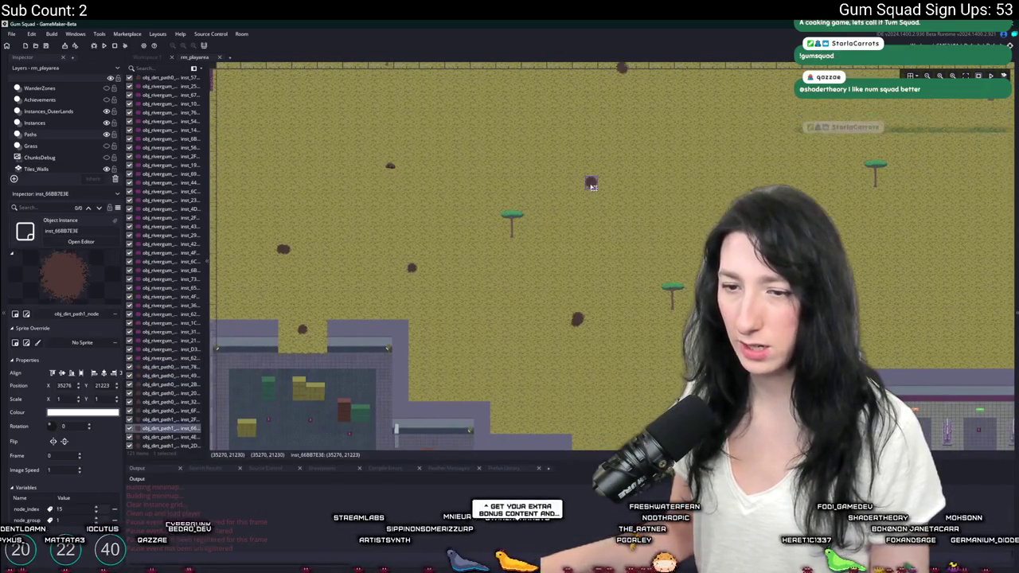
left_click(579, 318)
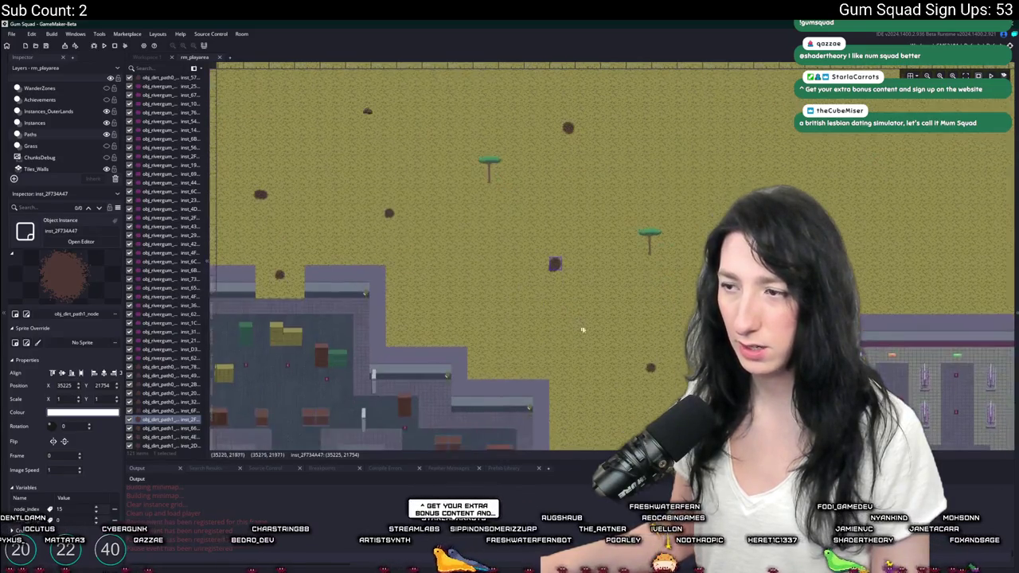
left_click(651, 367)
left_click(553, 269)
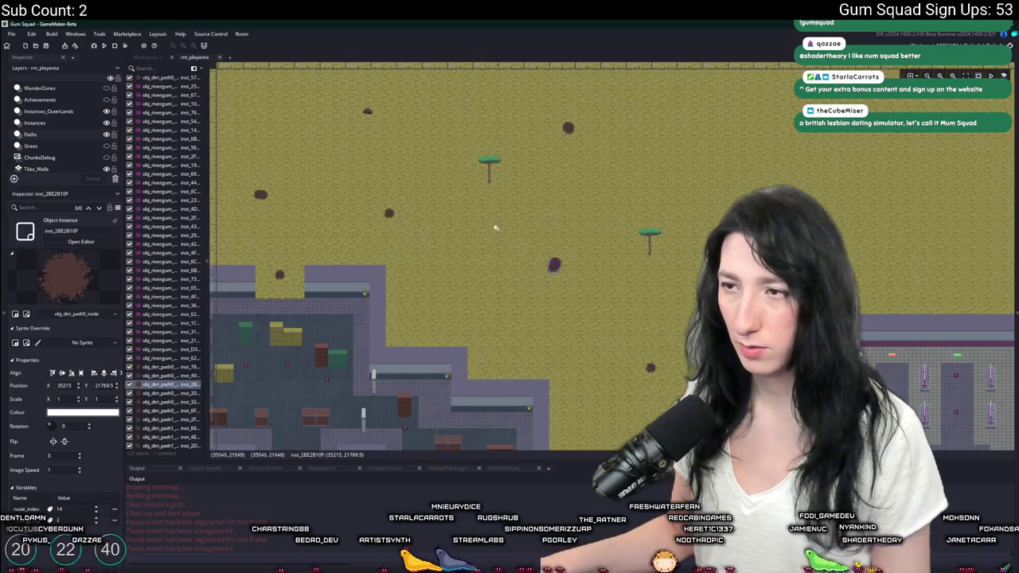
left_click(389, 213)
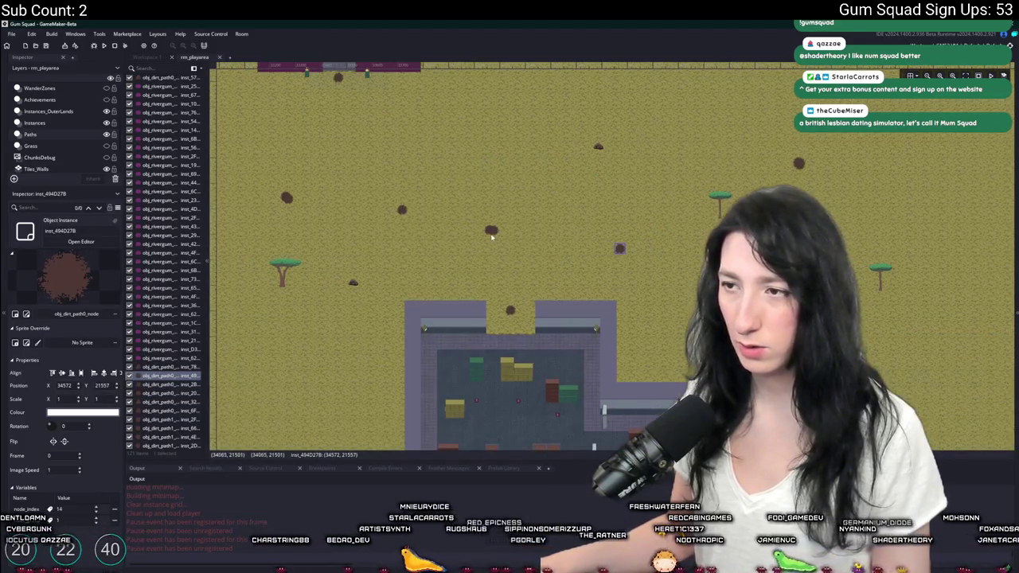
left_click(491, 235)
scroll(494, 233, "up", 3)
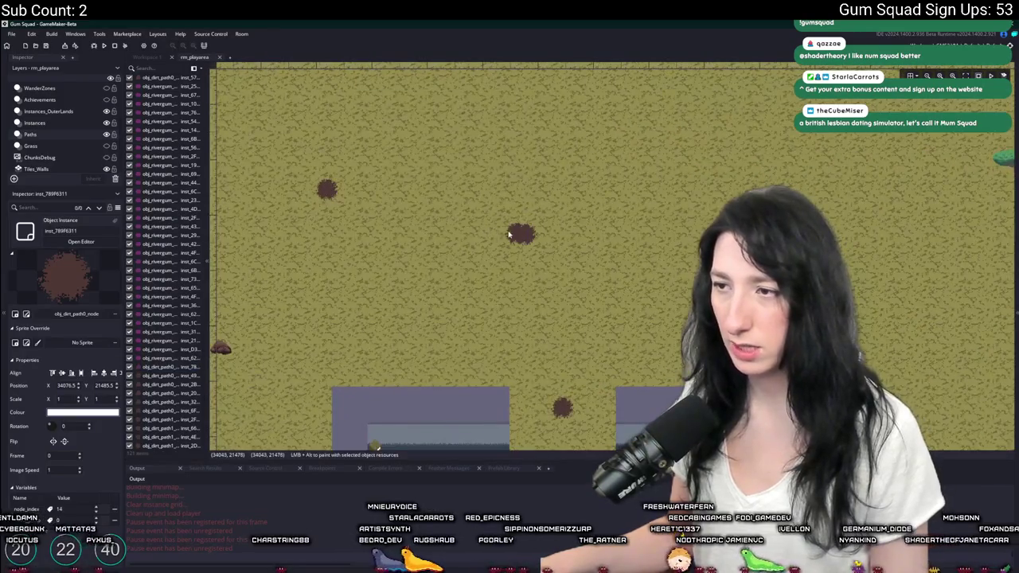
left_click(561, 407)
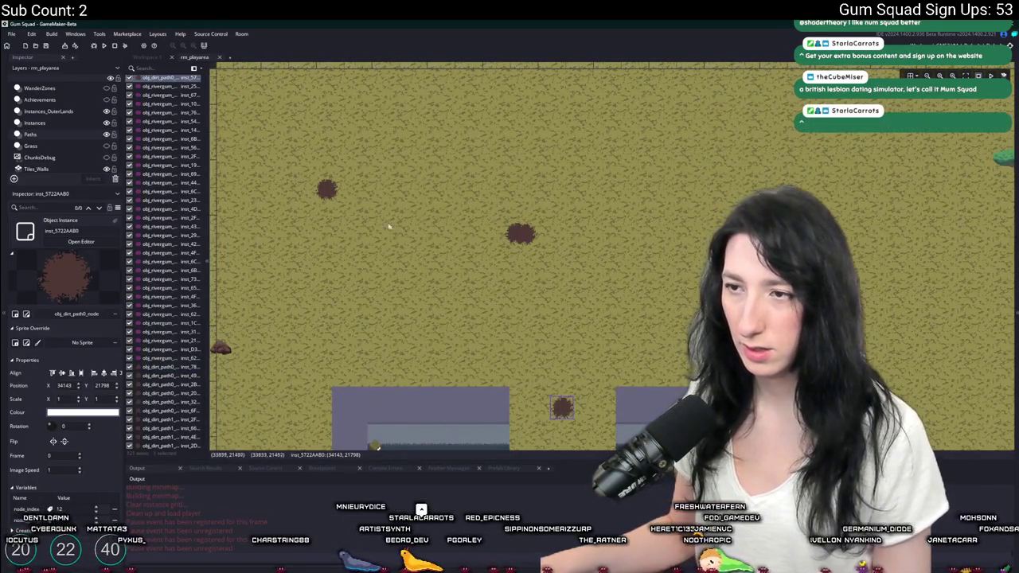
scroll(534, 284, "down", 5)
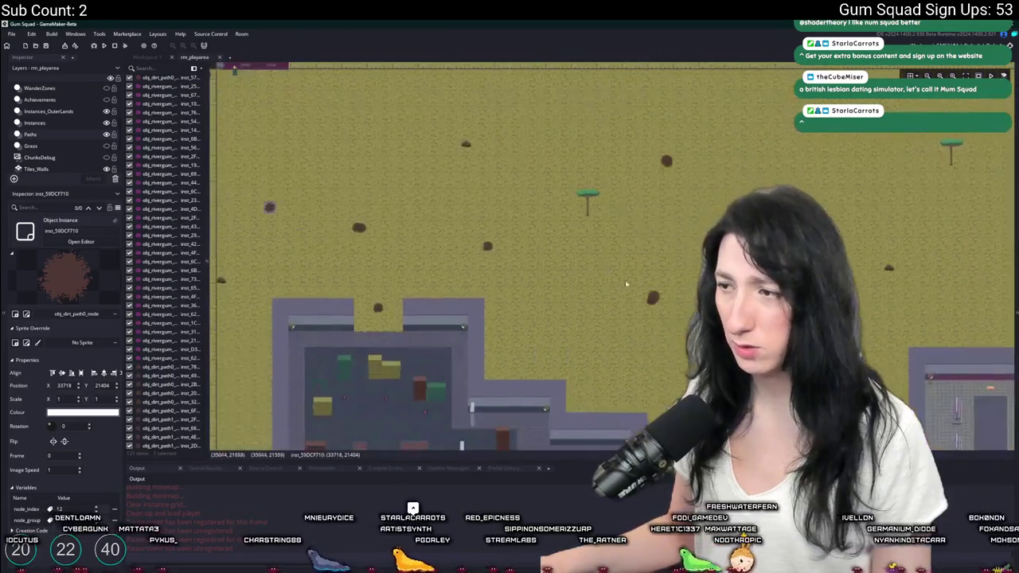
left_click(654, 296)
scroll(646, 318, "up", 3)
left_click(655, 288)
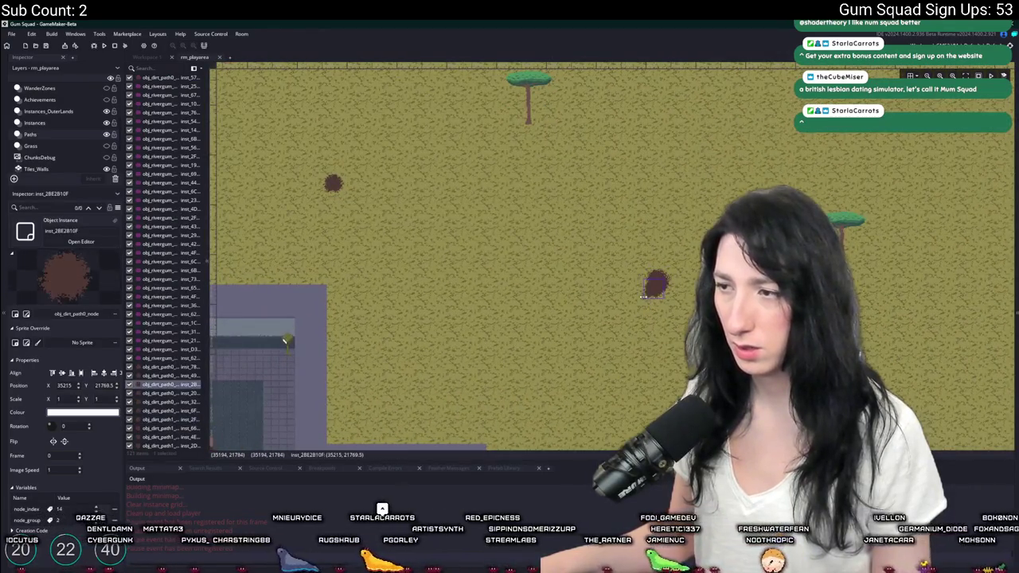
scroll(664, 330, "up", 2)
scroll(667, 335, "down", 2)
left_click(536, 273)
scroll(525, 278, "right", 3)
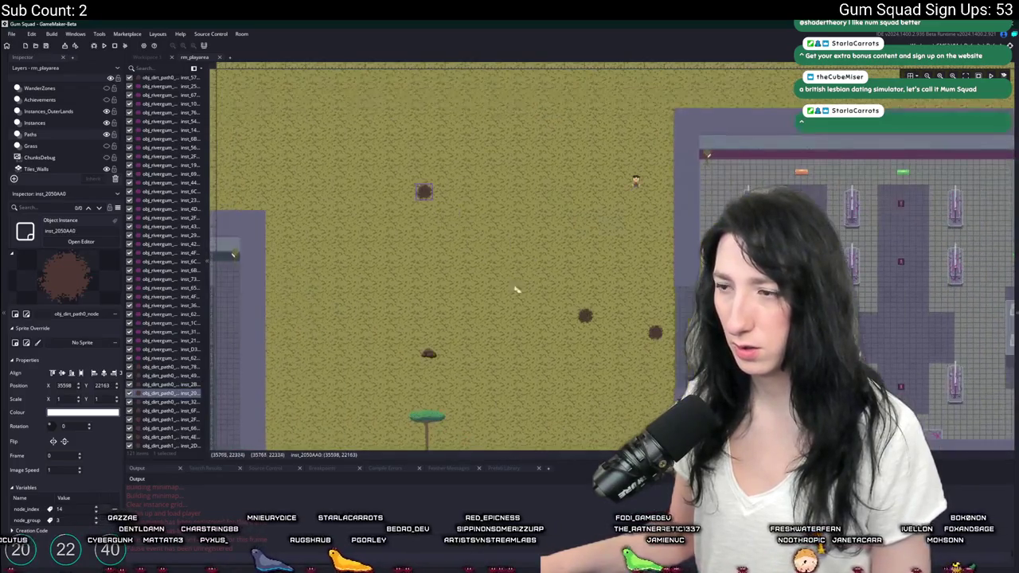
left_click(654, 334)
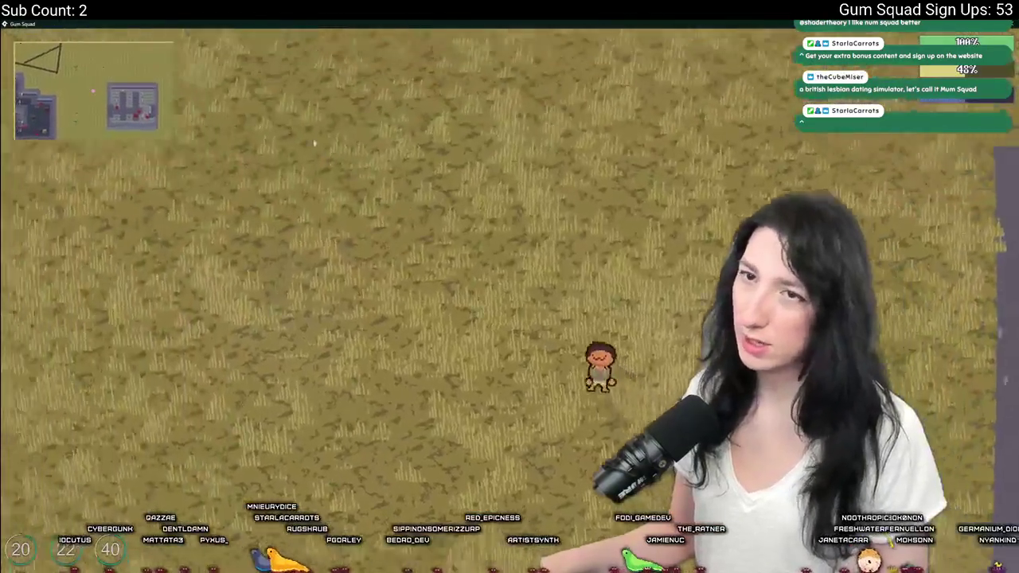
key("Escape")
scroll(287, 225, "down", 3)
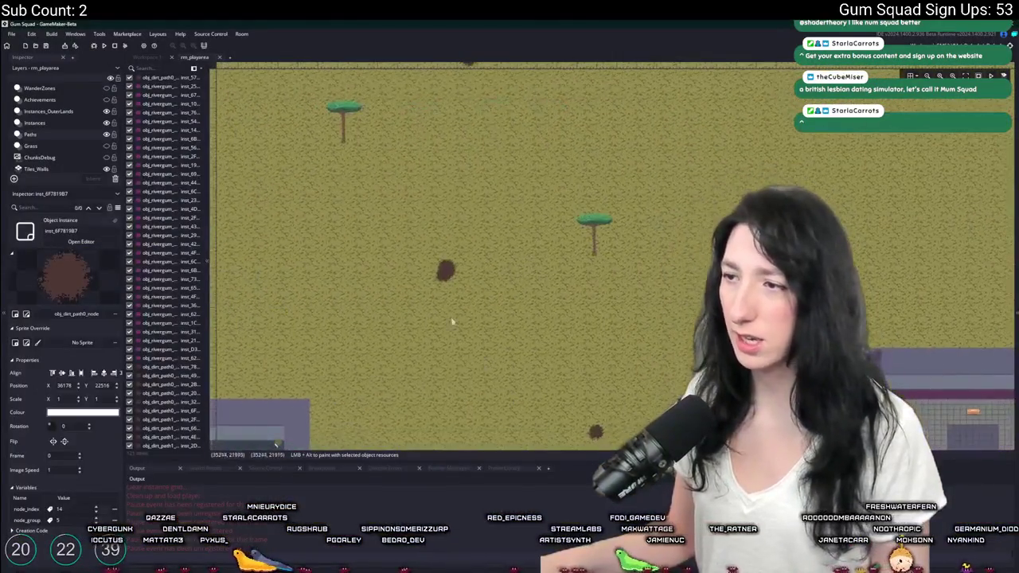
scroll(526, 294, "down", 3)
scroll(603, 321, "up", 3)
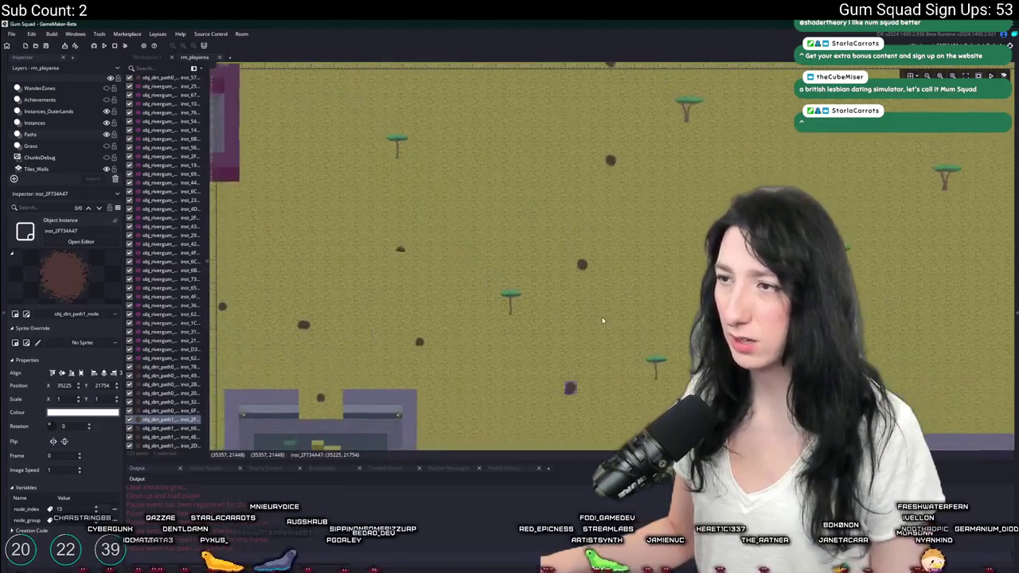
left_click(611, 162)
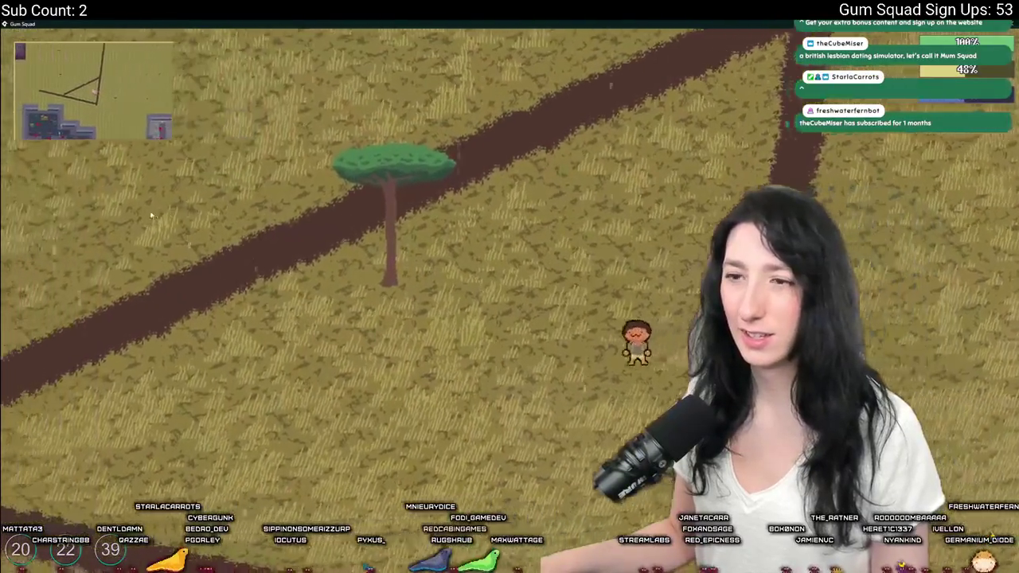
Leave the running build with its dirt paths and return to the rm_playarea room editor.
key("alt+Tab")
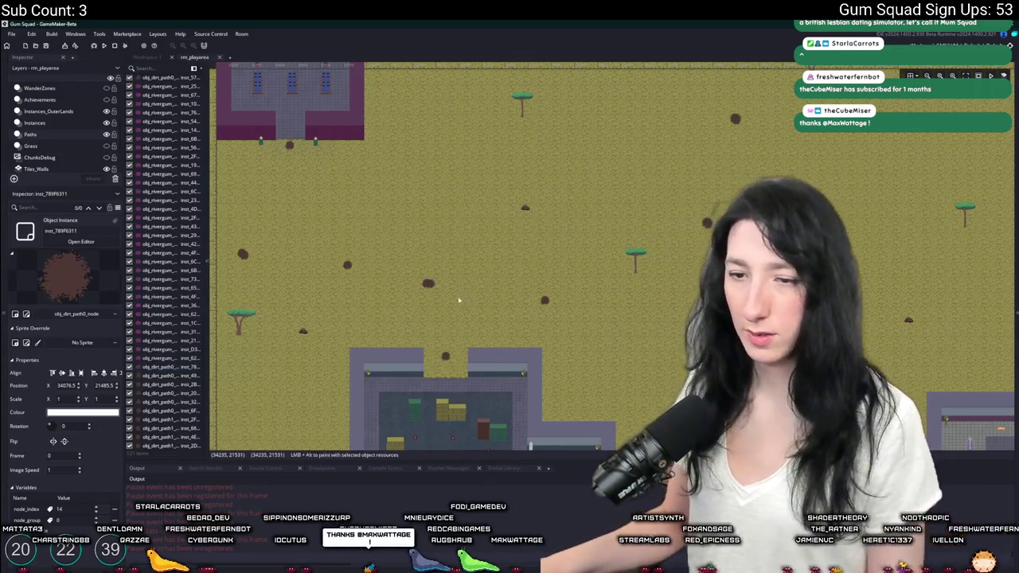
Select and inspect several dirt path nodes while panning toward the purple building and its path nodes.
scroll(458, 300, "up", 2)
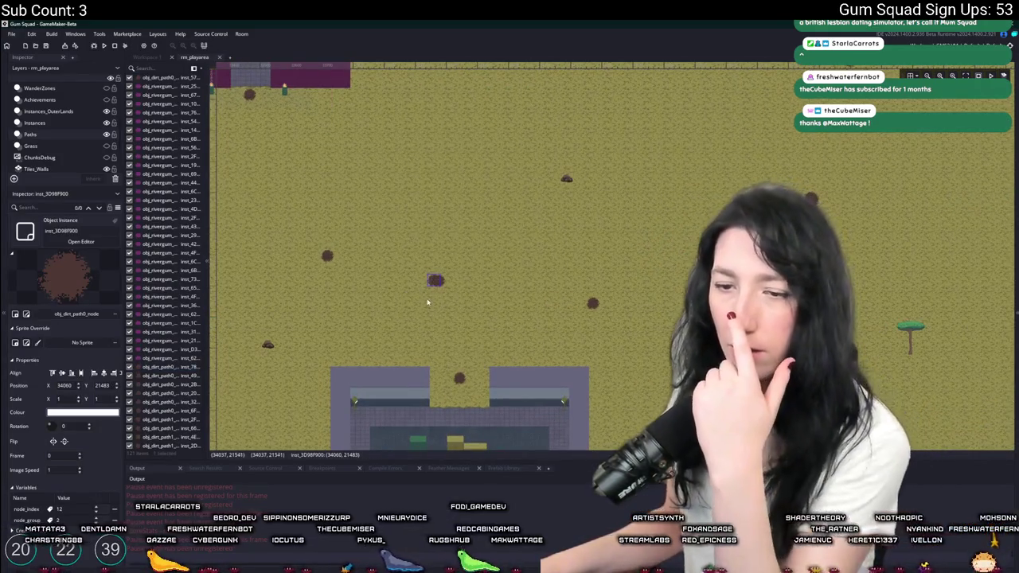
left_click(326, 255)
left_click_drag(327, 256, 523, 338)
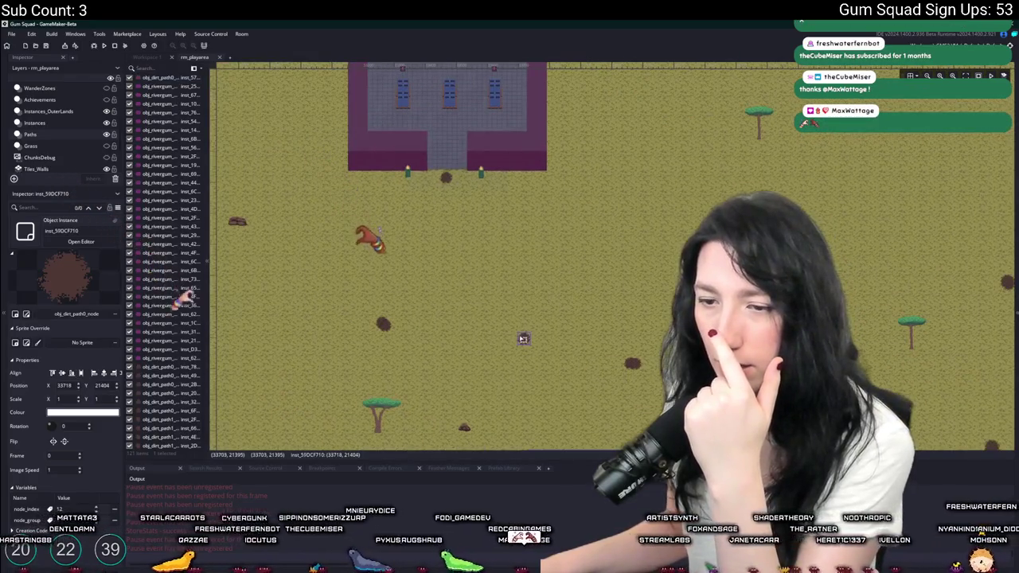
left_click(384, 324)
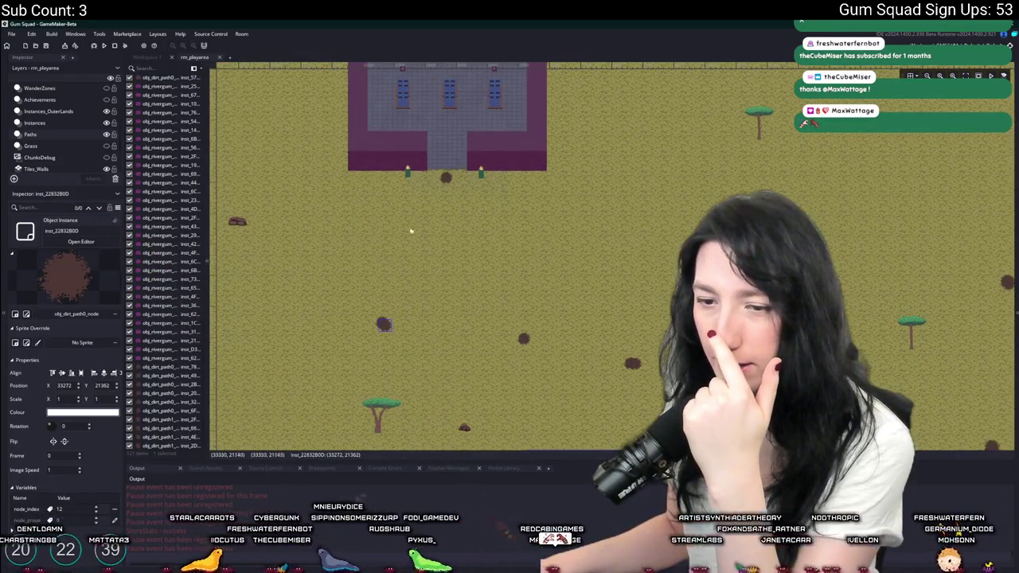
left_click(445, 178)
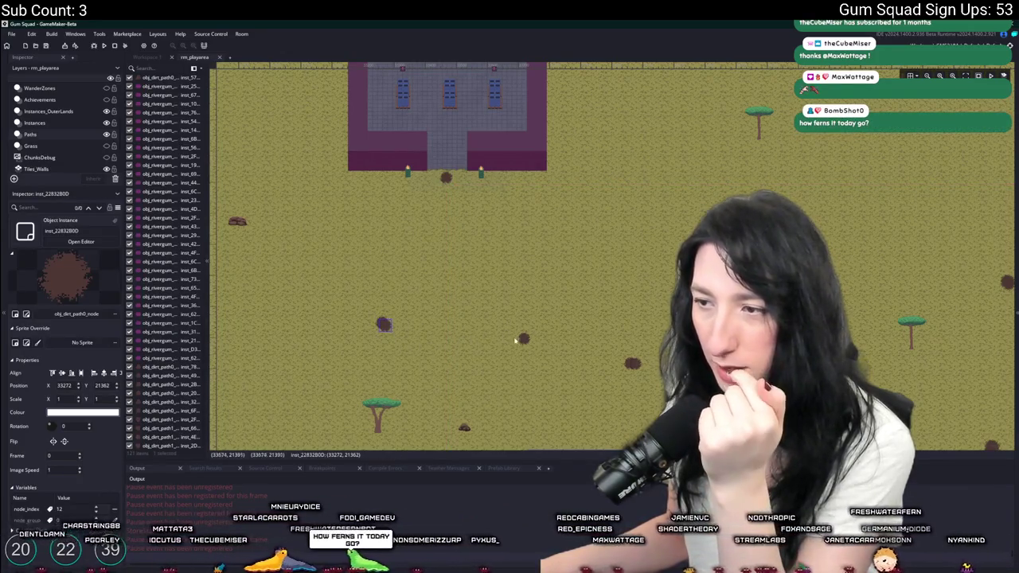
left_click_drag(523, 338, 345, 307)
left_click(451, 334)
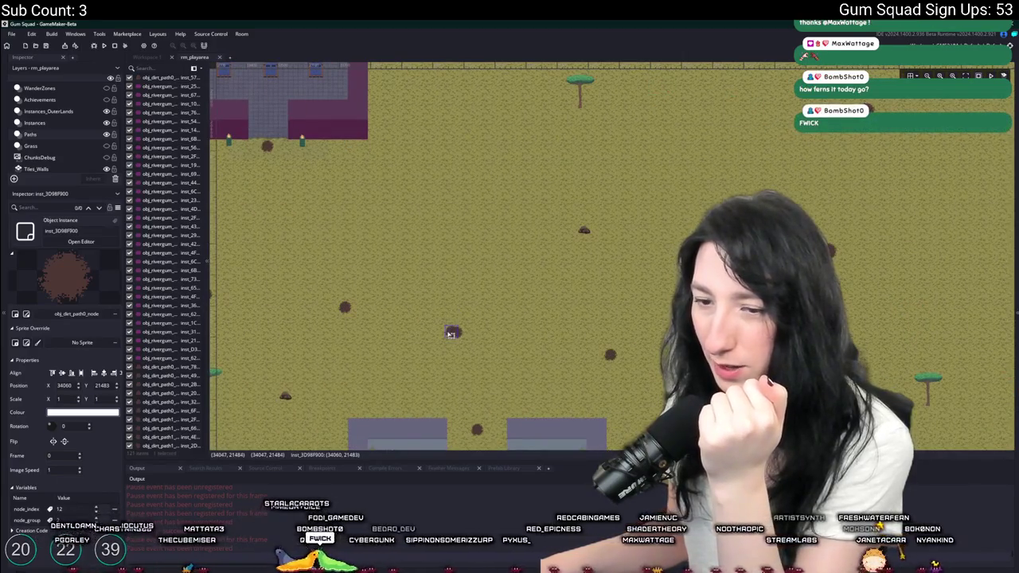
left_click(480, 427)
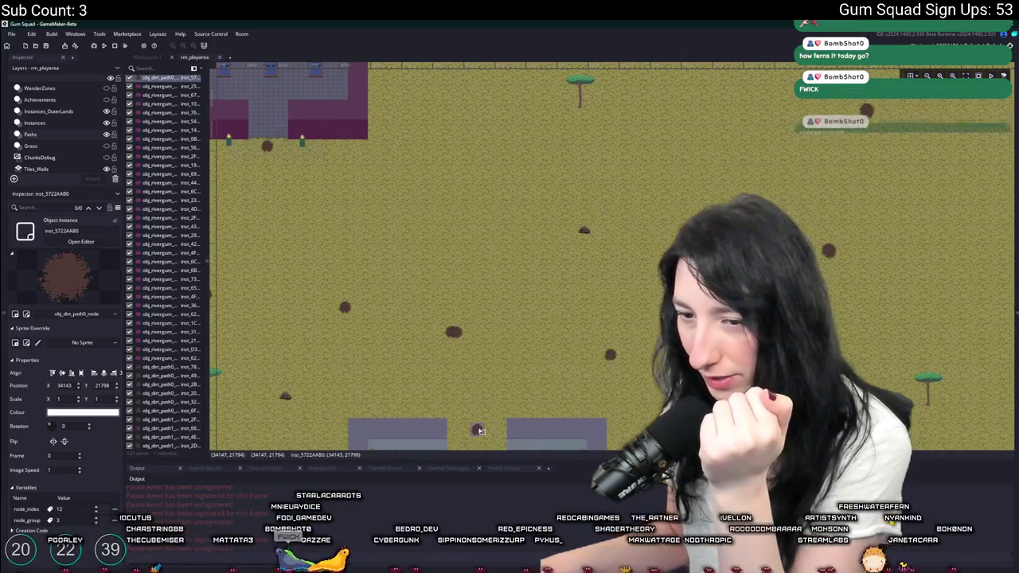
left_click(460, 332)
mouse_move(587, 353)
left_mouse_down()
mouse_move(455, 308)
mouse_move(534, 289)
mouse_move(438, 353)
mouse_move(641, 501)
left_mouse_up()
mouse_move(493, 92)
left_mouse_down()
mouse_move(546, 345)
mouse_move(508, 159)
mouse_move(557, 154)
left_mouse_up()
left_click(534, 165)
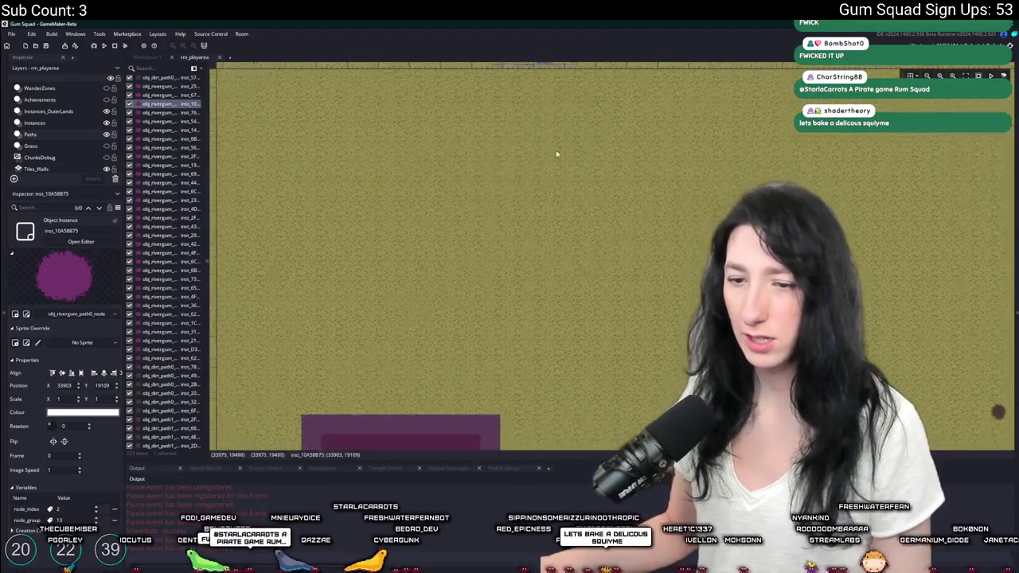
Inspect the dirt path node near the purple building, scrolling around the surrounding room area.
scroll(557, 153, "down", 2)
scroll(525, 159, "down", 3)
scroll(521, 228, "right", 2)
left_click(509, 262)
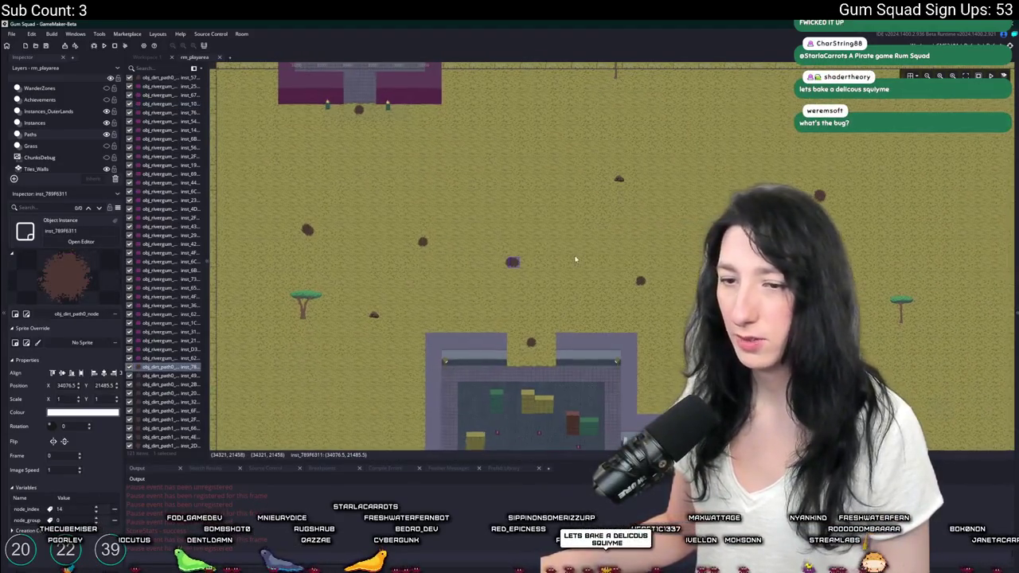
scroll(576, 258, "up", 2)
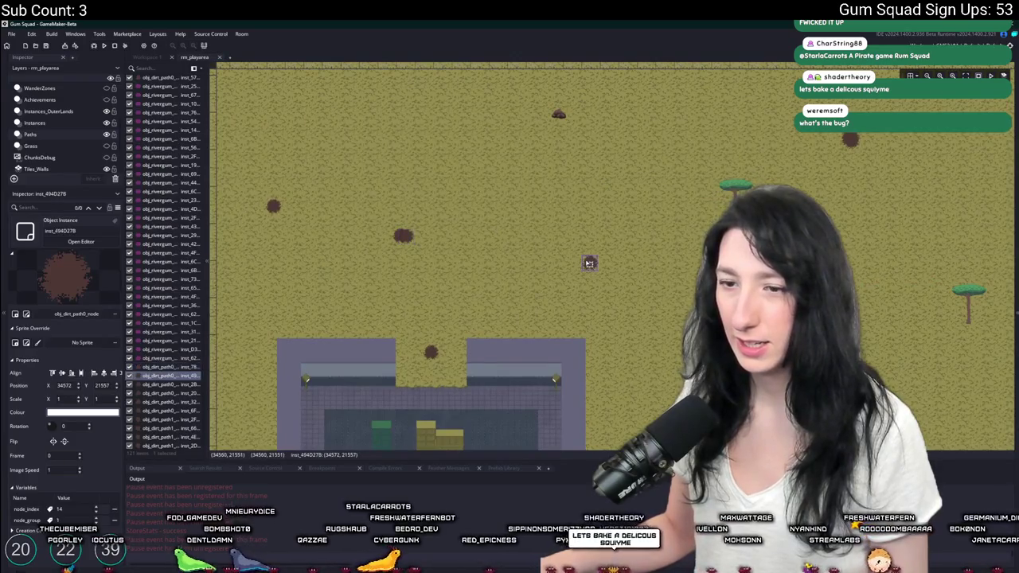
scroll(589, 263, "right", 5)
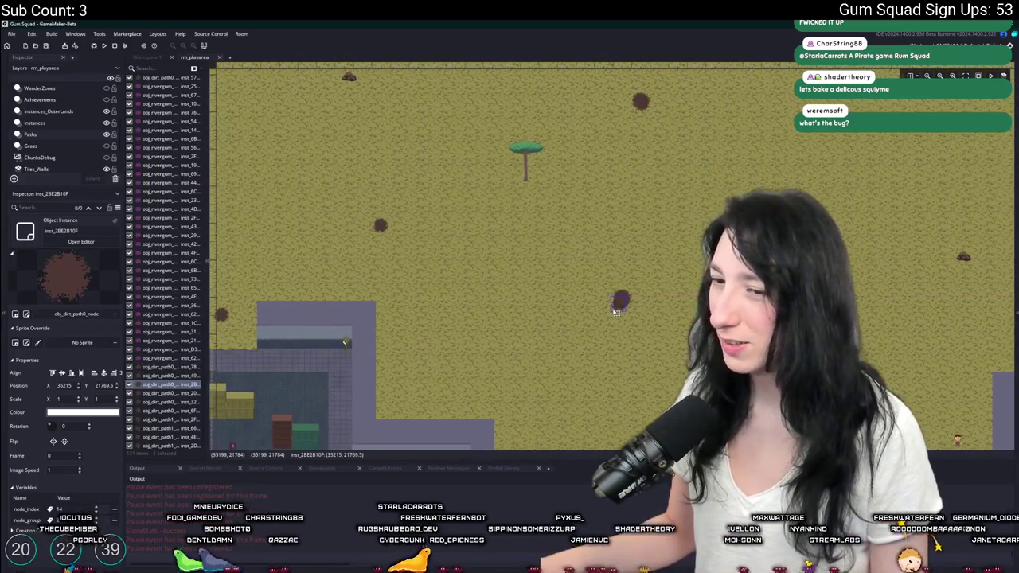
scroll(616, 312, "down", 3)
scroll(617, 342, "right", 3)
scroll(649, 345, "down", 3)
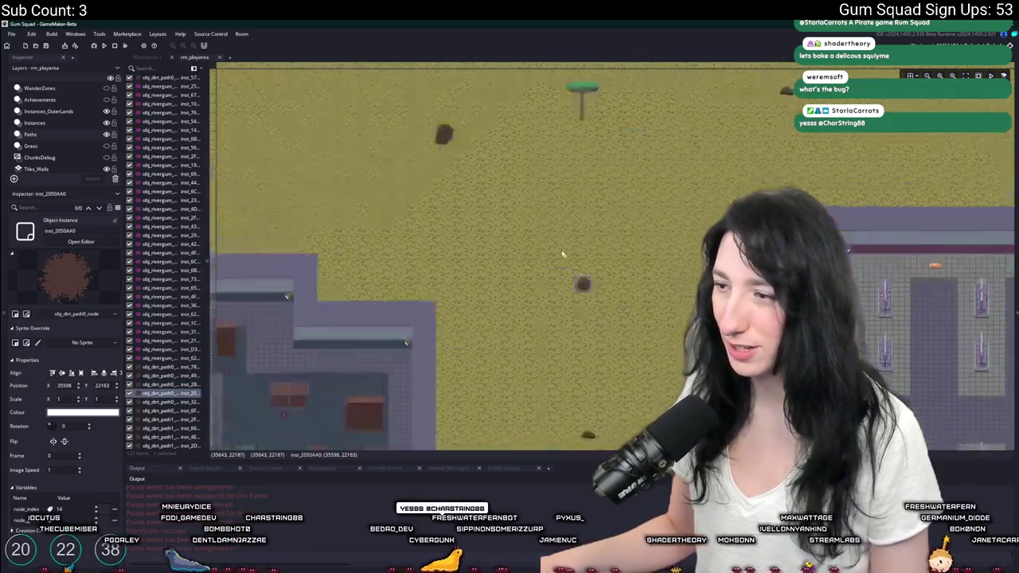
scroll(664, 340, "right", 3)
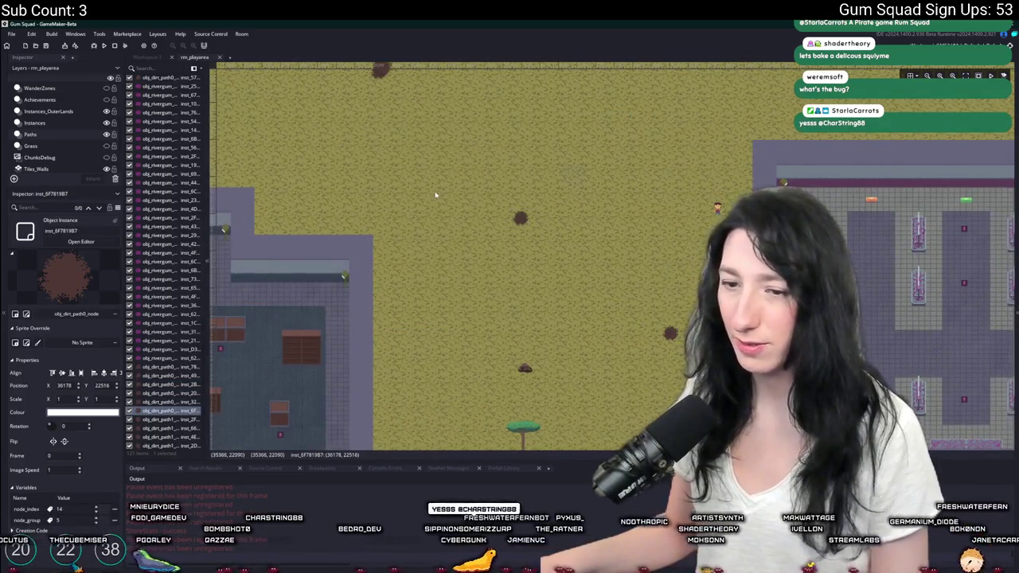
scroll(435, 194, "up", 3)
scroll(535, 237, "left", 4)
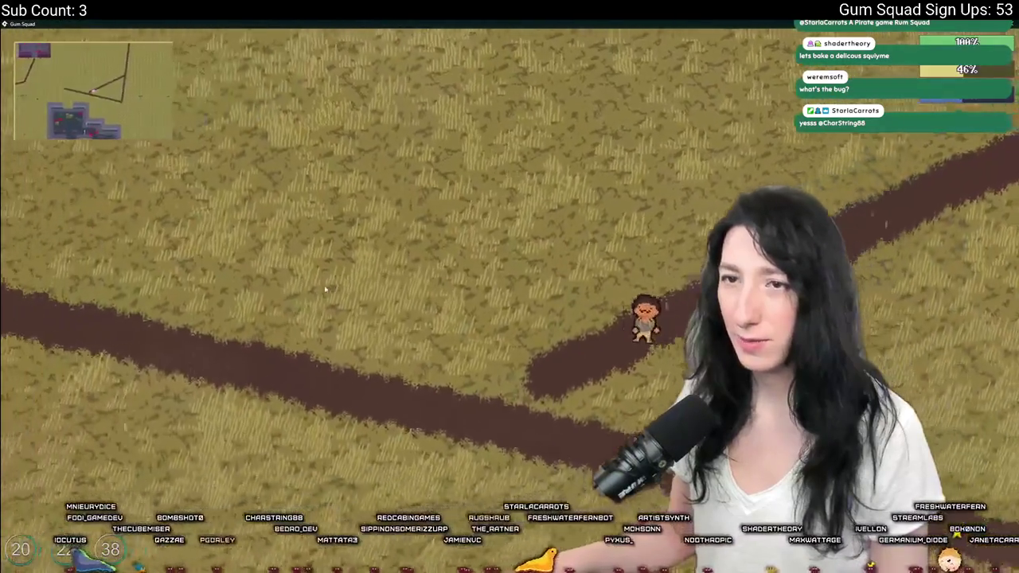
Compare the room editor's dirt paths with the running game by switching between them with Alt+Tab.
key("Escape")
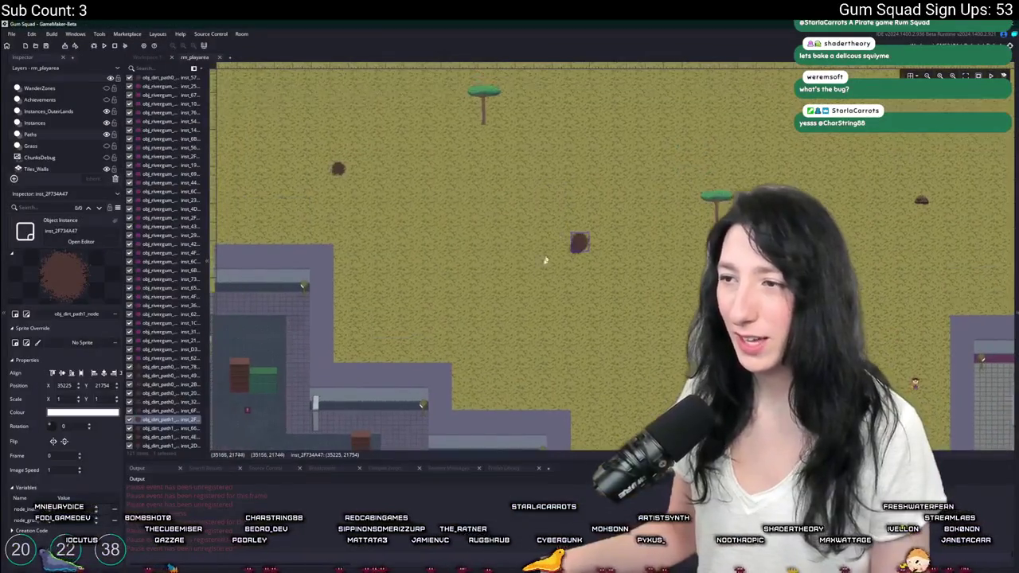
scroll(543, 274, "down", 5)
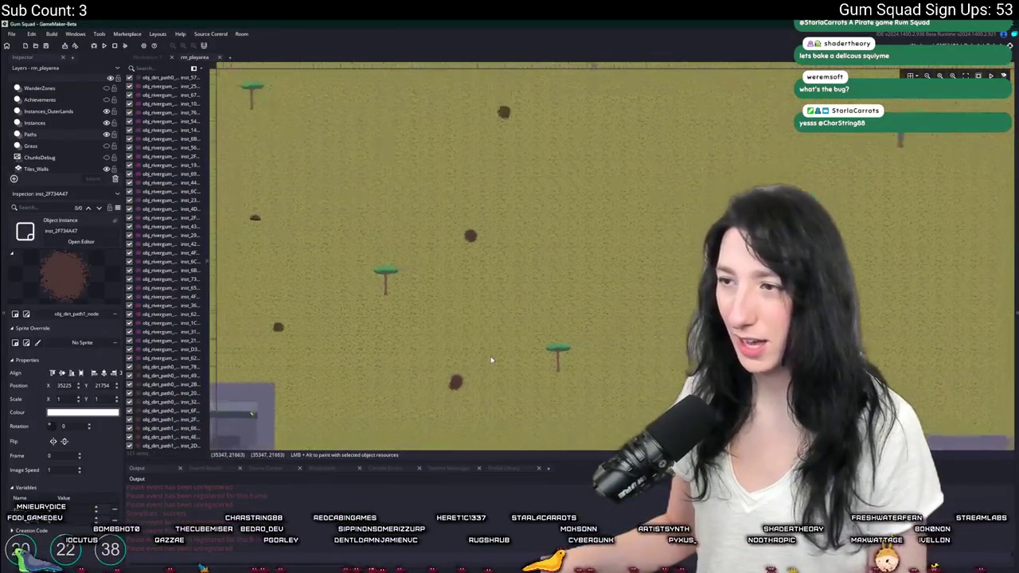
key("alt+Tab")
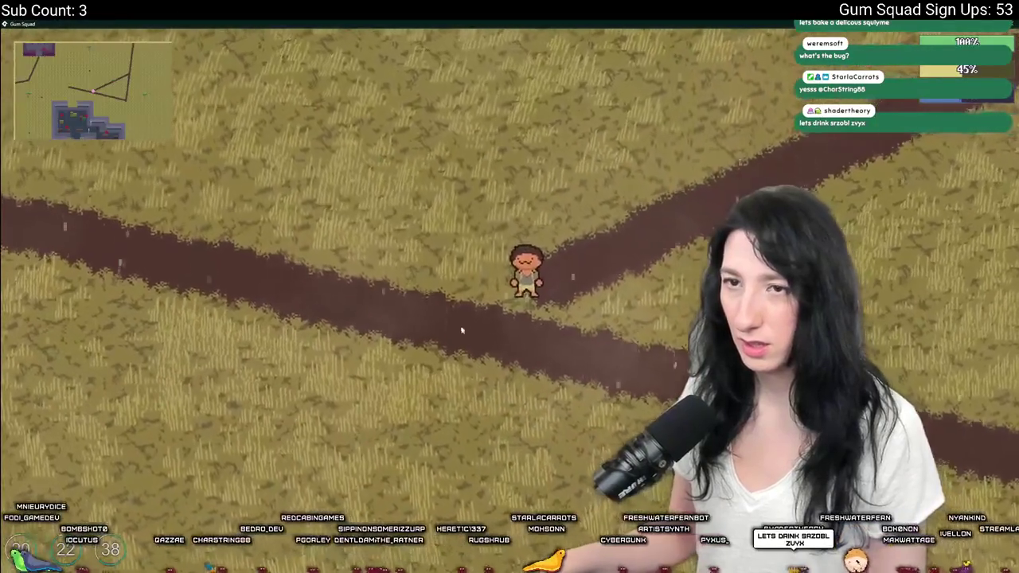
key("alt+Tab")
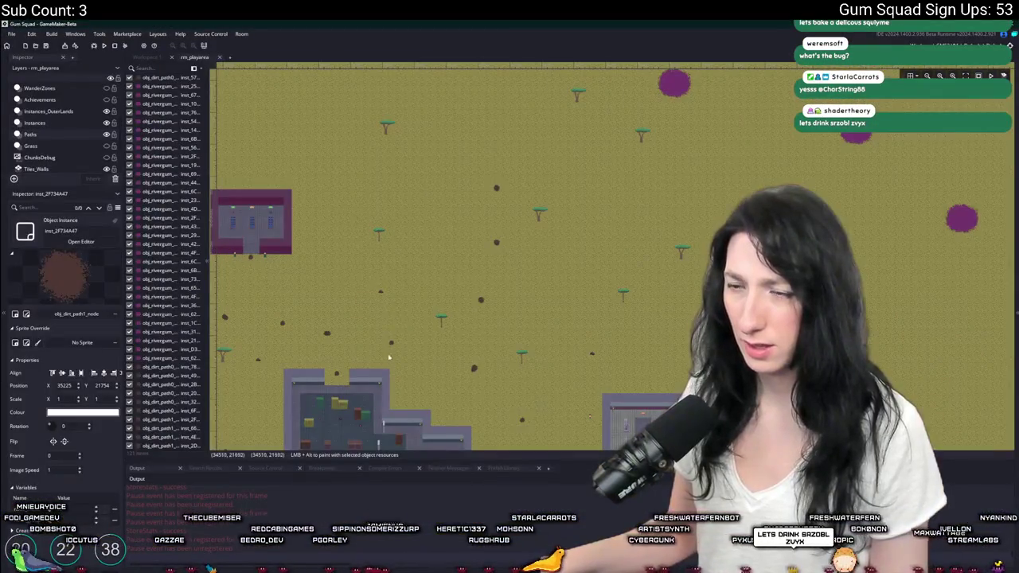
key("alt+Tab")
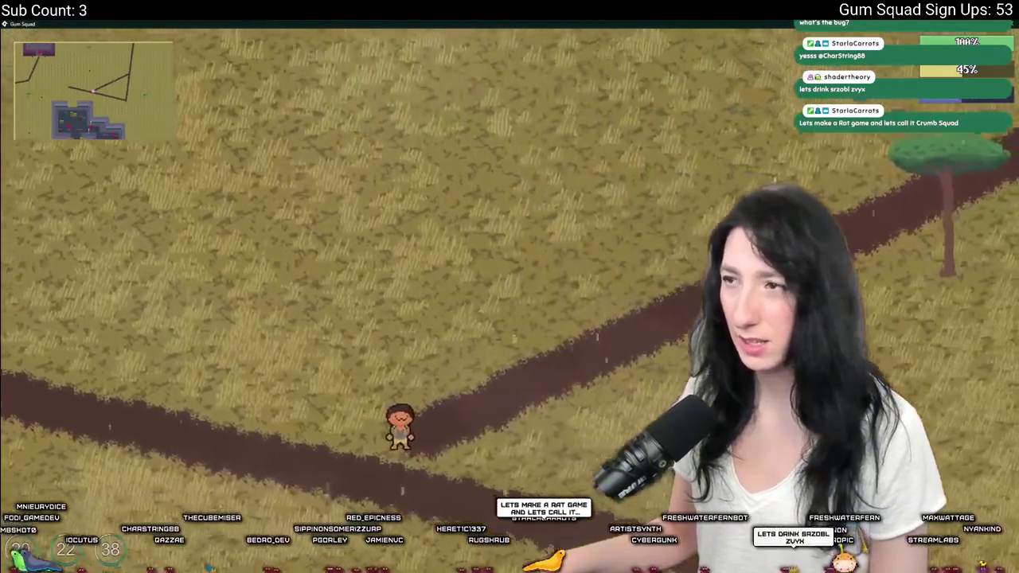
key("alt+Tab")
scroll(346, 347, "up", 2)
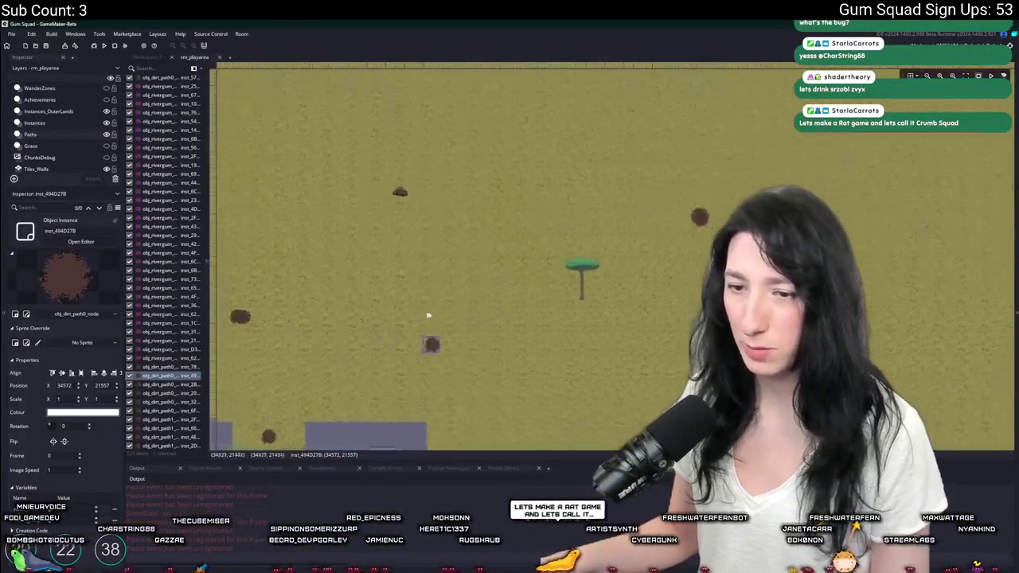
scroll(720, 217, "up", 2)
Move a dirt node up and to the right, then undo an accidental node move near the tree.
left_click_drag(701, 208, 768, 186)
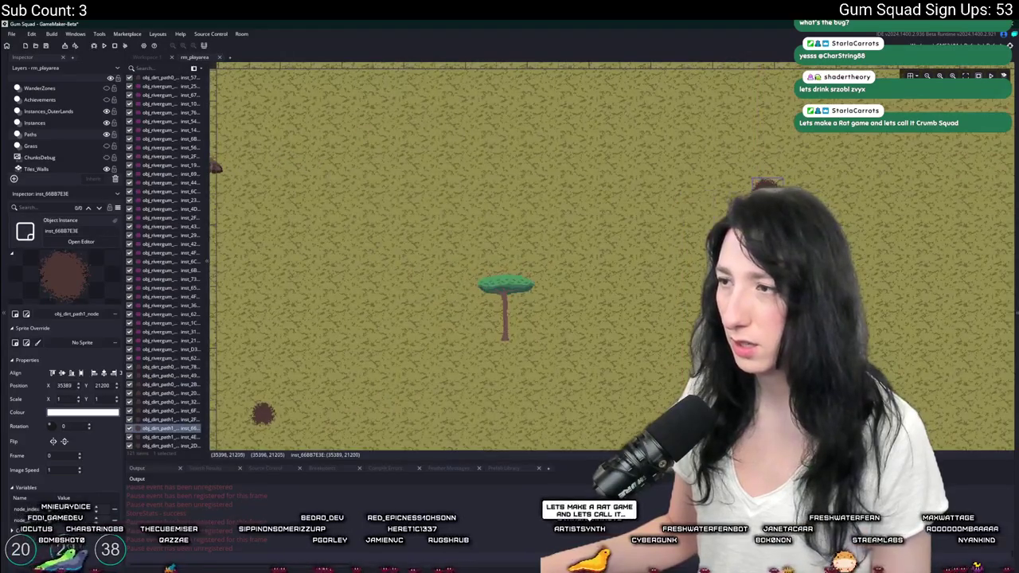
left_click_drag(345, 408, 508, 258)
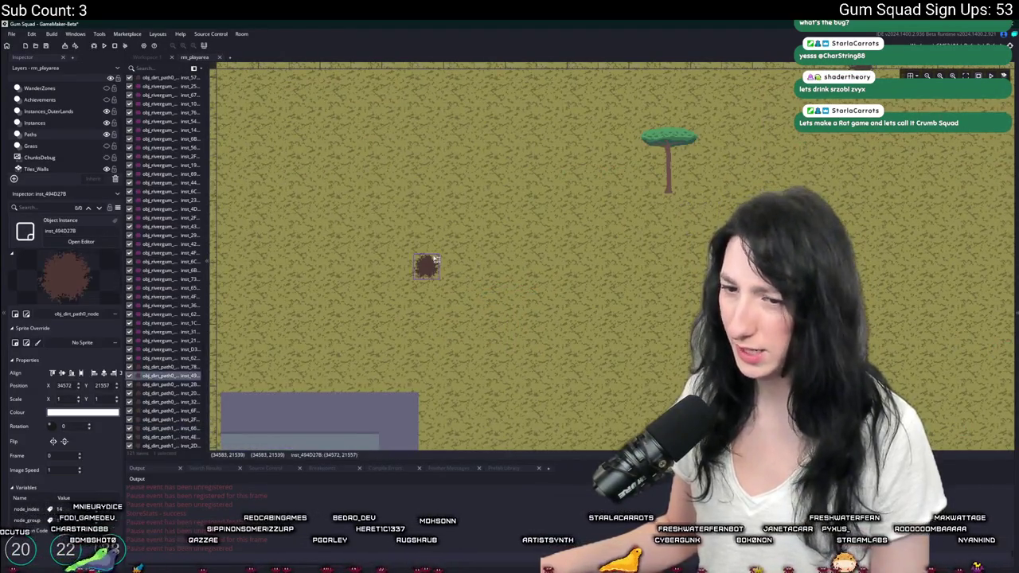
left_click_drag(430, 282, 550, 251)
key("ctrl+z")
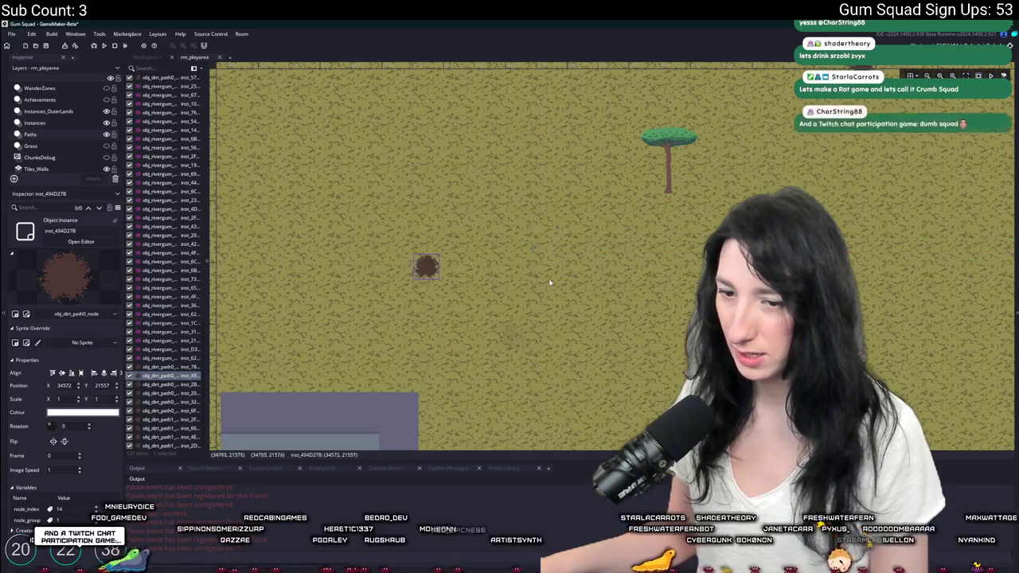
scroll(549, 282, "down", 2)
scroll(550, 281, "down", 2)
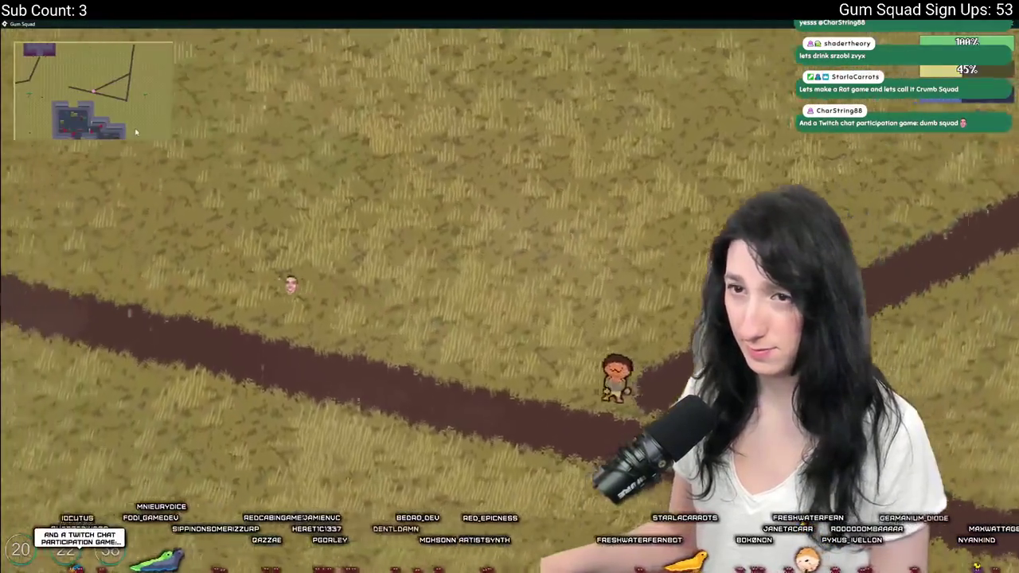
Select another dirt path node in the editor, then bring the running game back in front.
key("alt+Tab")
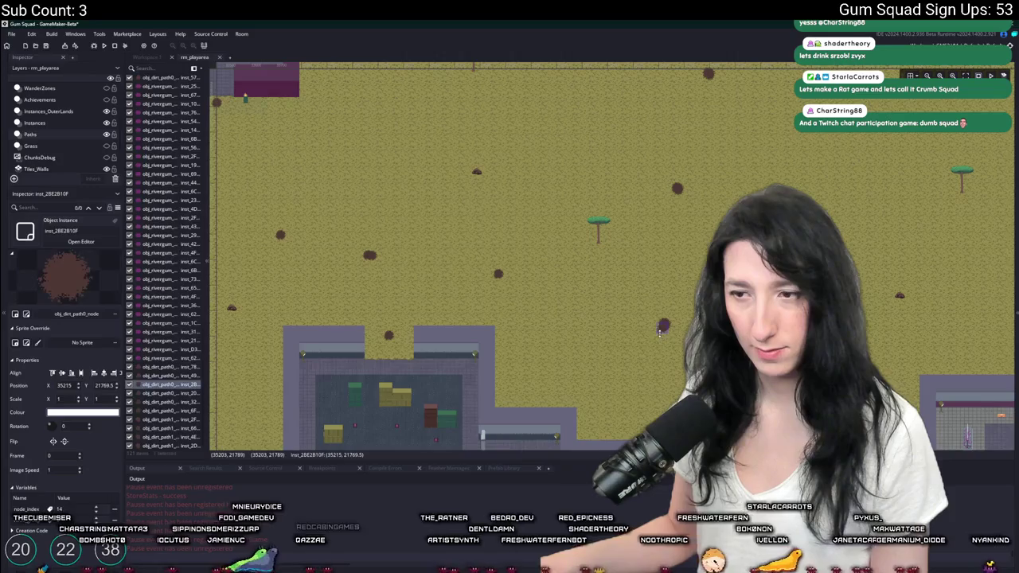
left_click(645, 378)
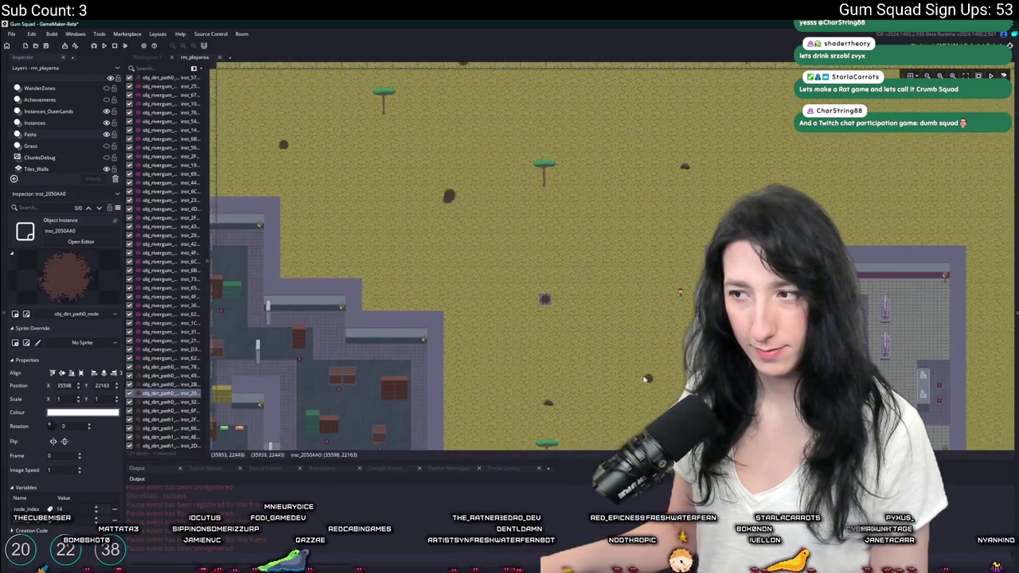
key("alt+Tab")
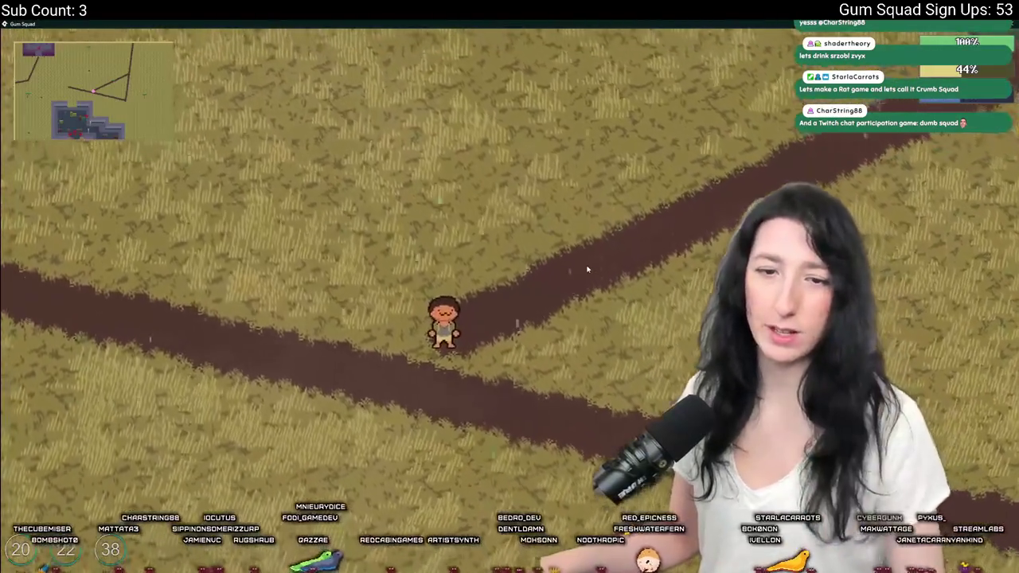
Walk the player east, north, then west toward the diagonal dirt path, then return to the editor.
key("d")
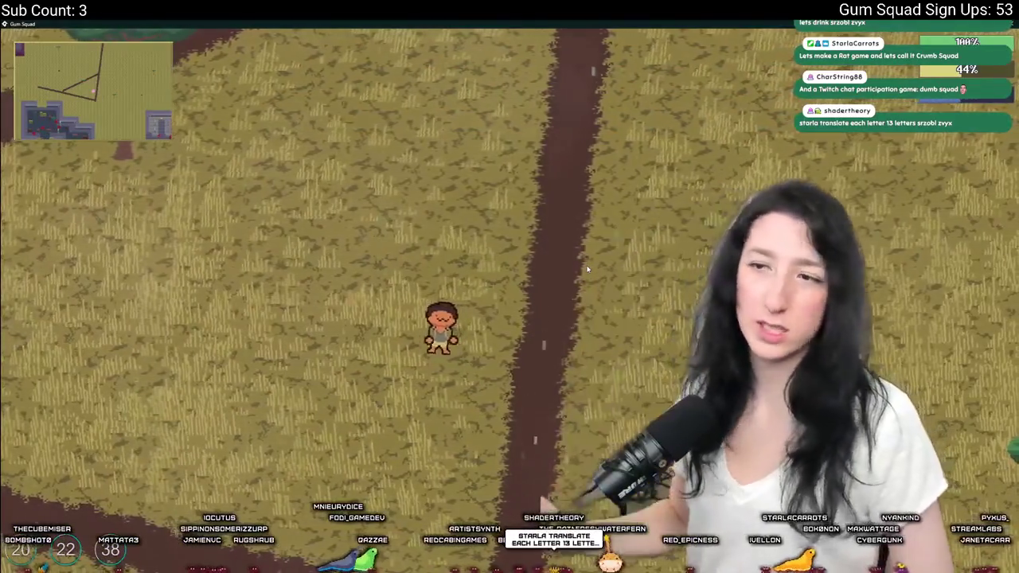
key("w")
key("w")
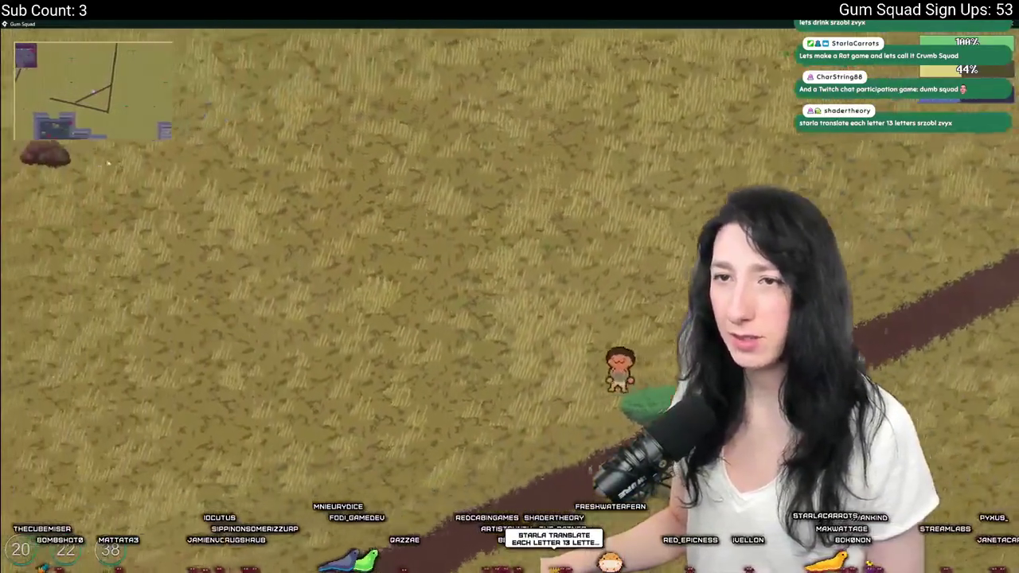
key("a")
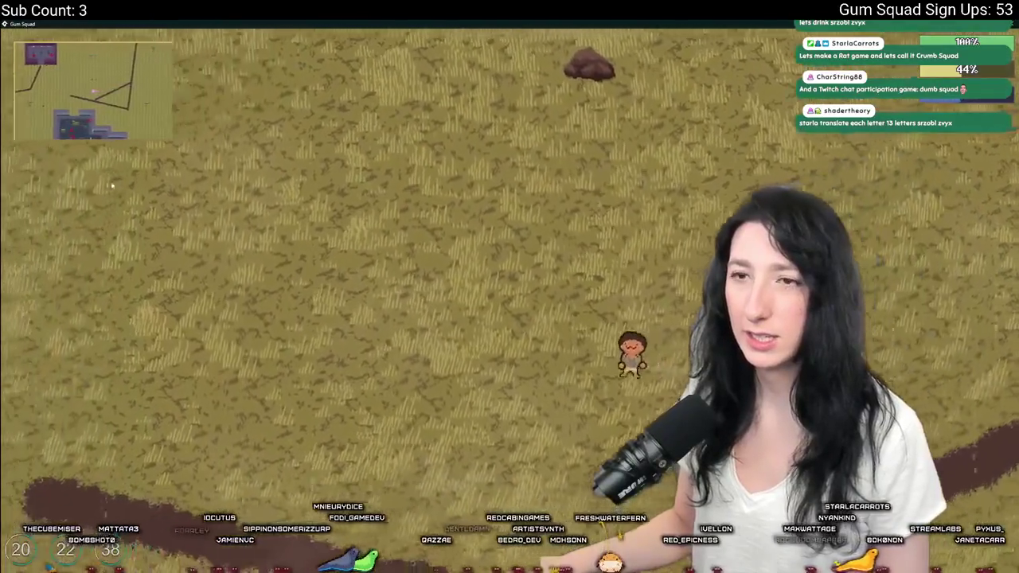
key("a")
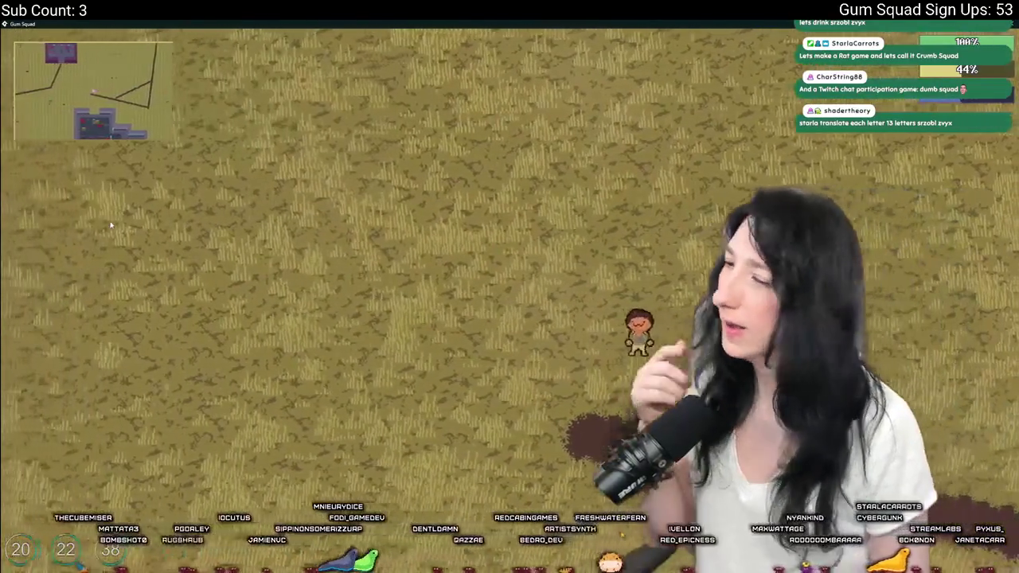
key("a")
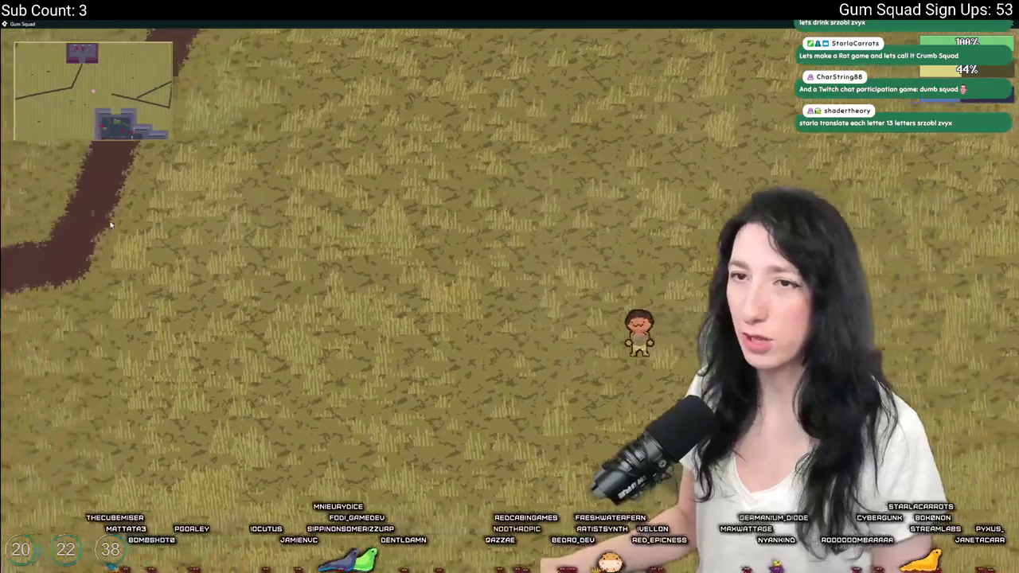
key("a")
key("alt+Tab")
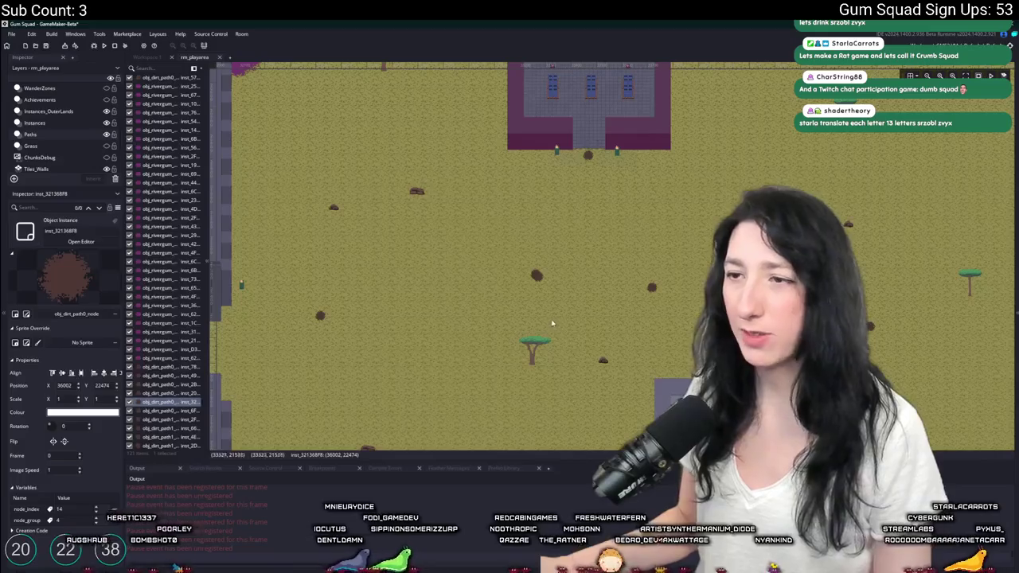
Pan the rm_playarea room along the dirt path nodes until the building above comes into view.
key("alt+Tab")
key("alt+Tab")
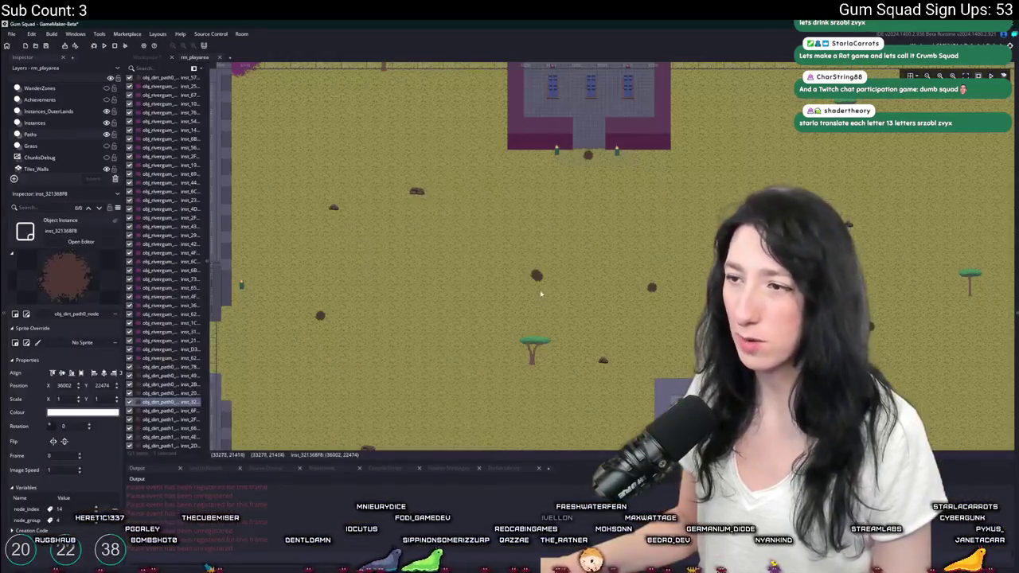
scroll(550, 280, "up", 2)
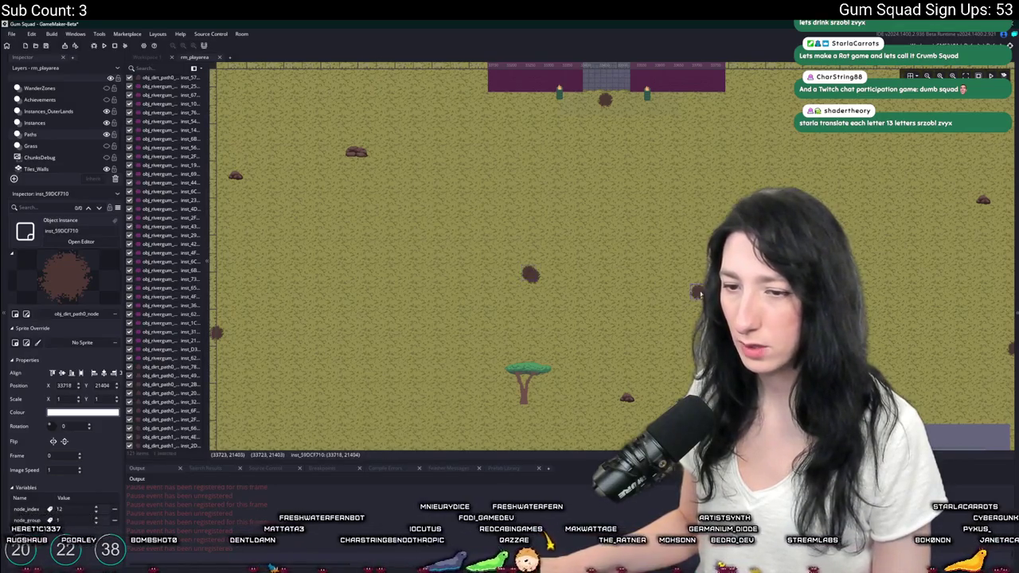
left_click_drag(700, 294, 629, 295)
left_click_drag(699, 308, 618, 295)
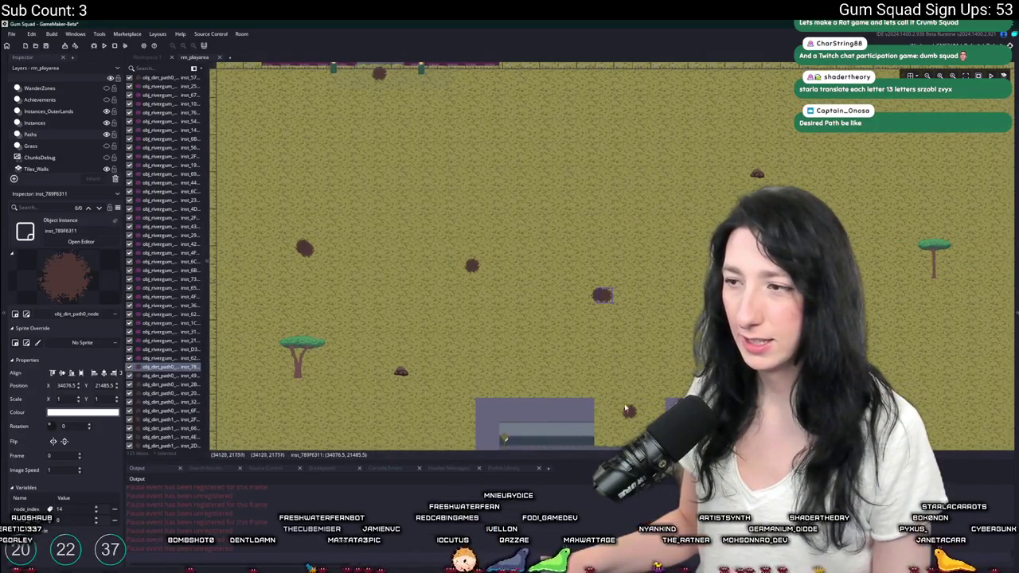
left_click_drag(595, 299, 539, 297)
scroll(518, 357, "down", 3)
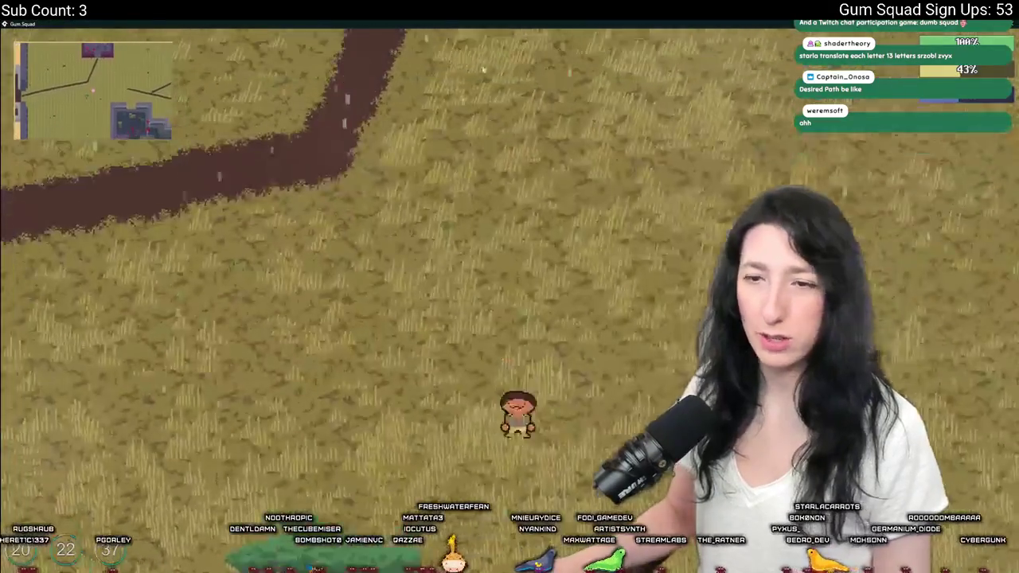
Walk the character right toward a dirt path, then open and close the inventory.
key("d")
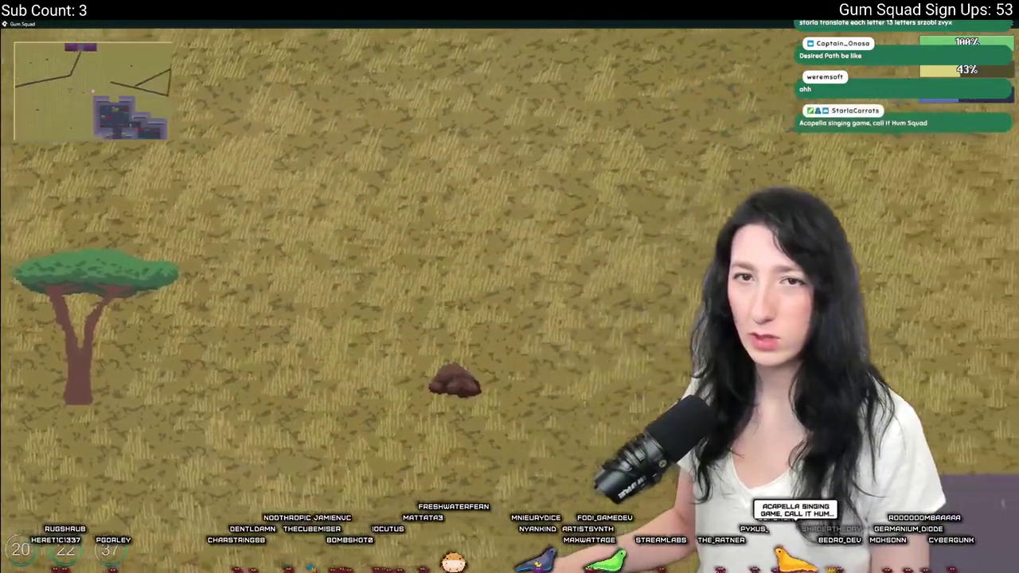
key("d")
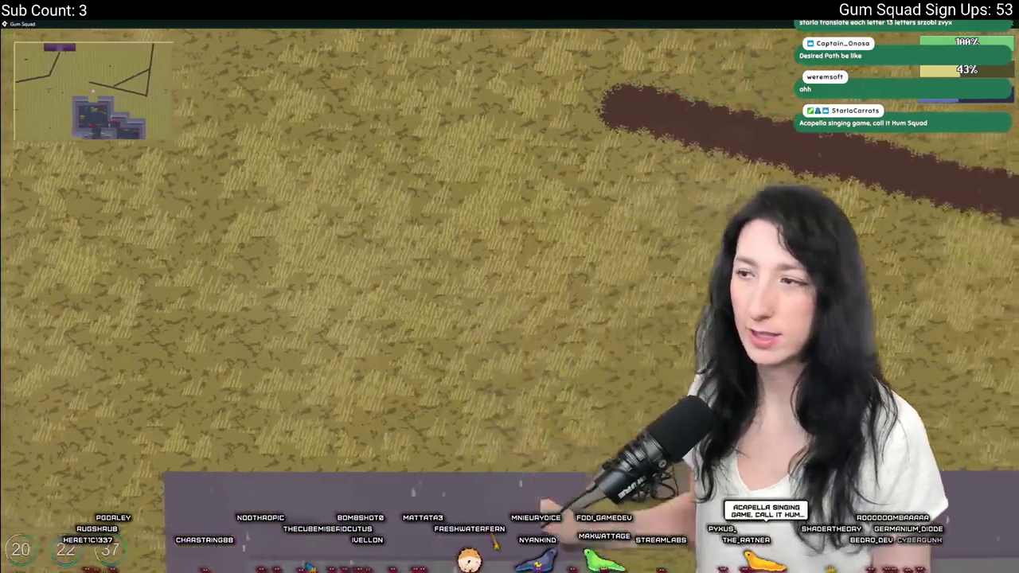
key("Escape")
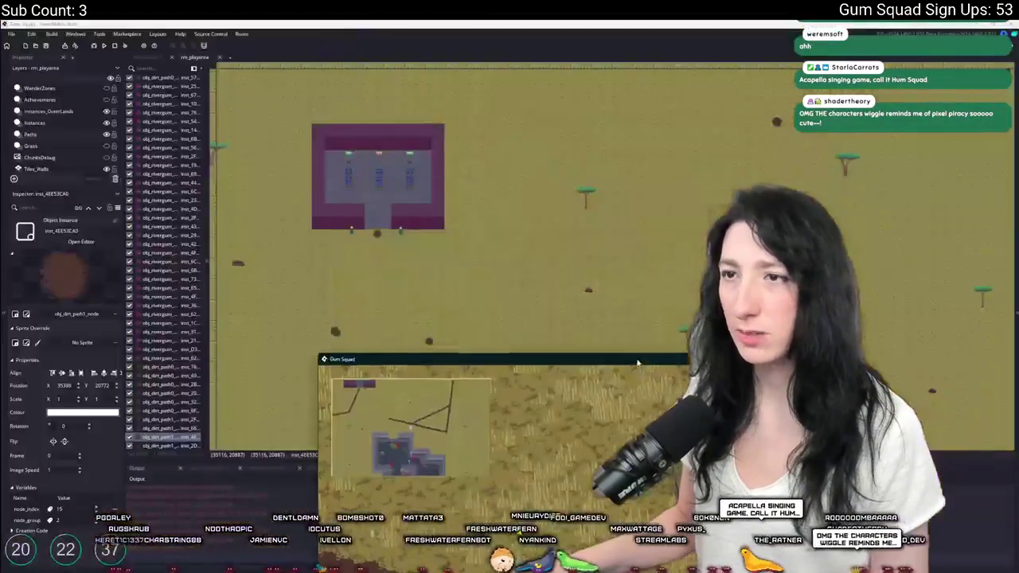
key("Tab")
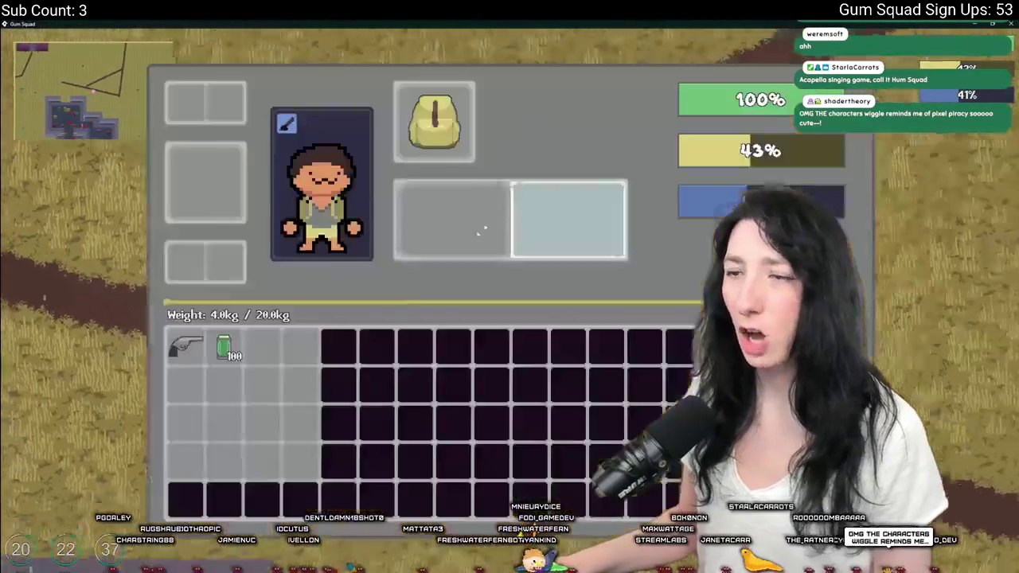
key("Tab")
Walk past the lantern and along the stone building, then close the game and pan the room view.
key("s")
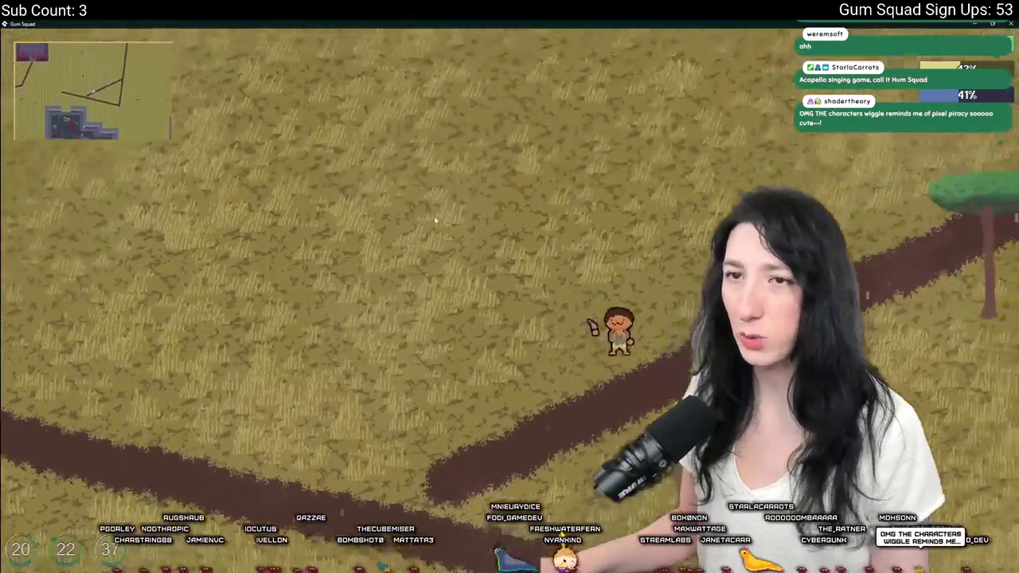
key("w")
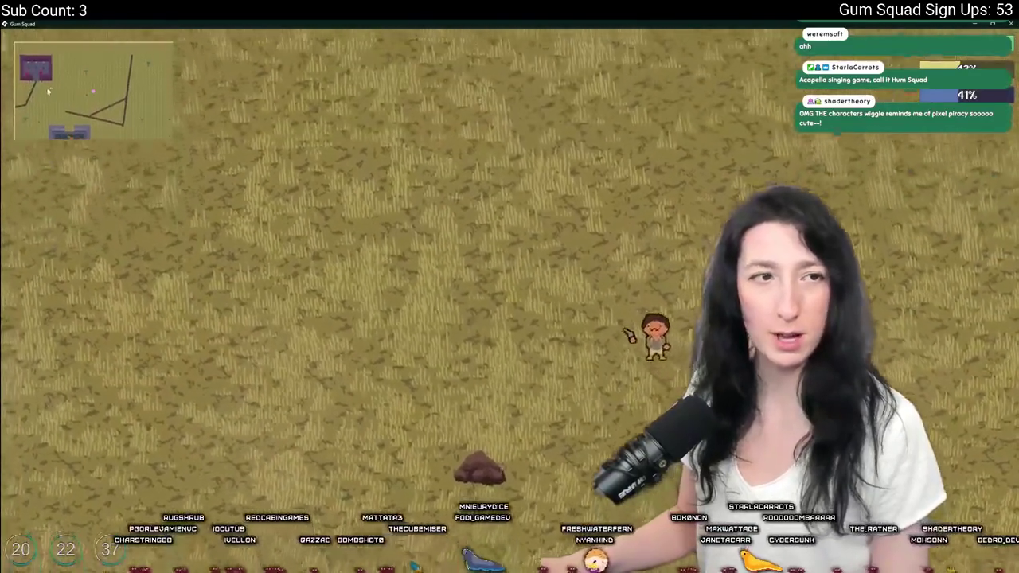
key("a")
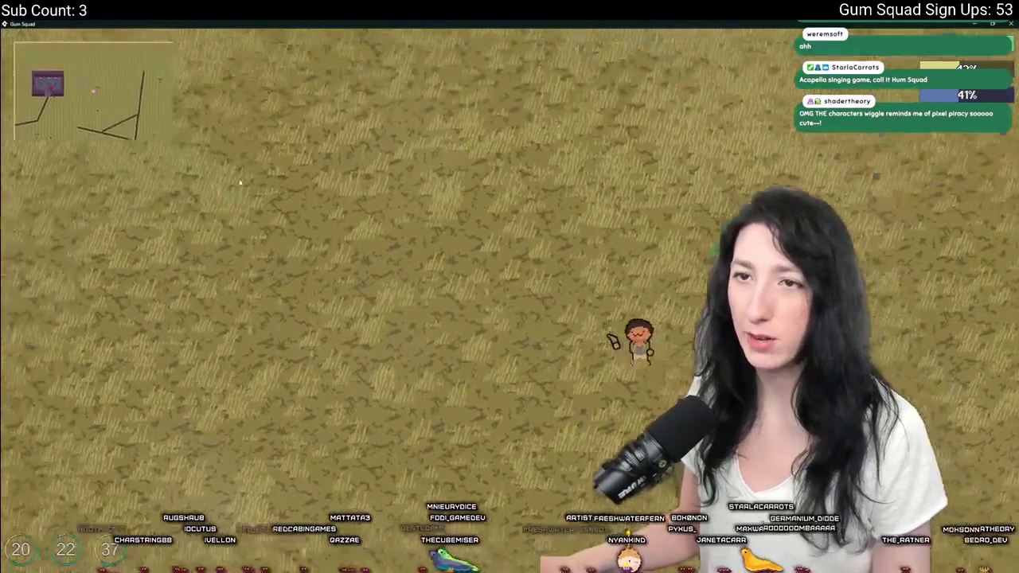
key("s")
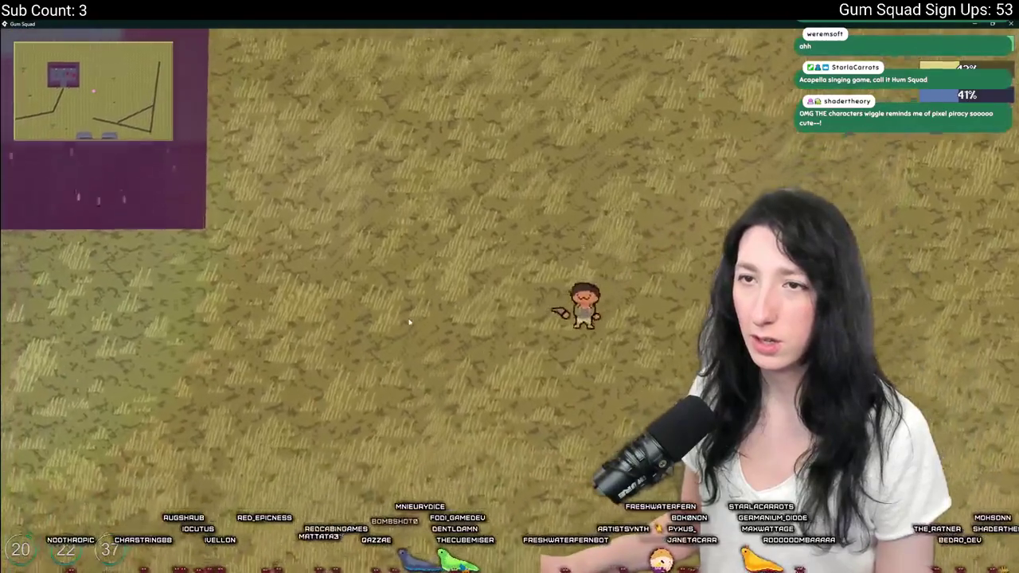
key("a")
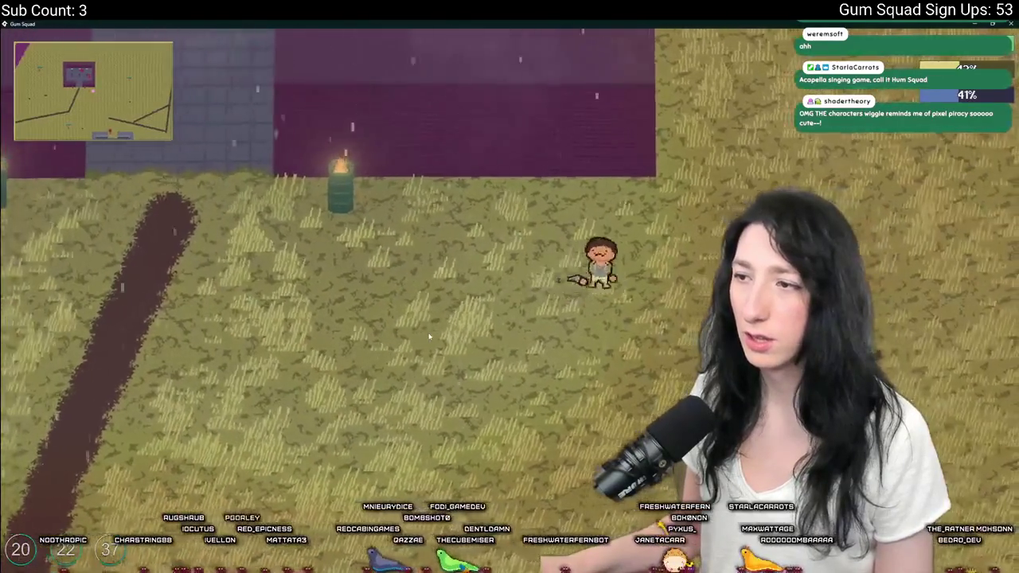
key("w")
key("s")
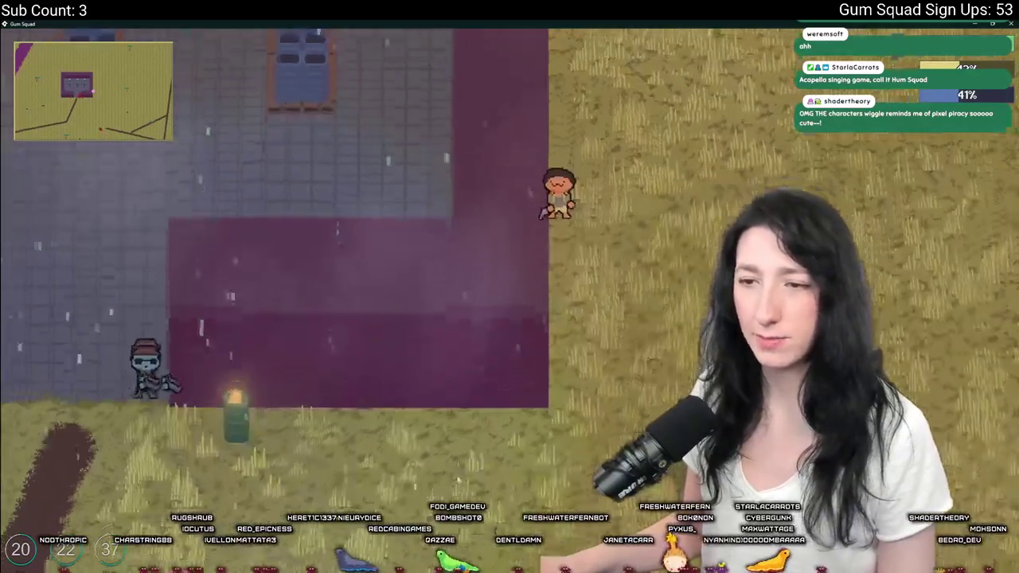
key("d")
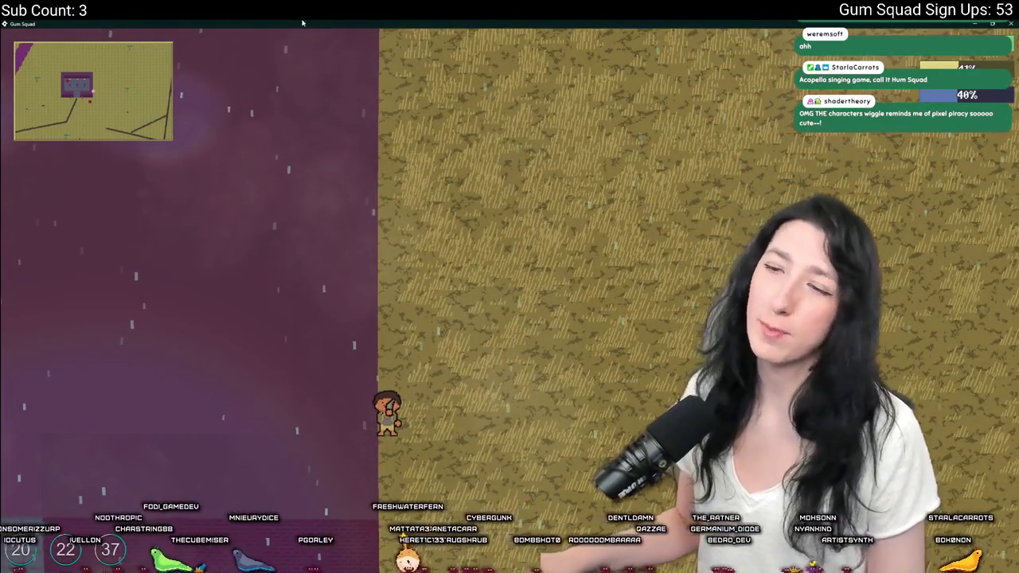
key("Escape")
mouse_move(281, 207)
left_mouse_down()
mouse_move(342, 198)
mouse_move(397, 230)
left_mouse_up()
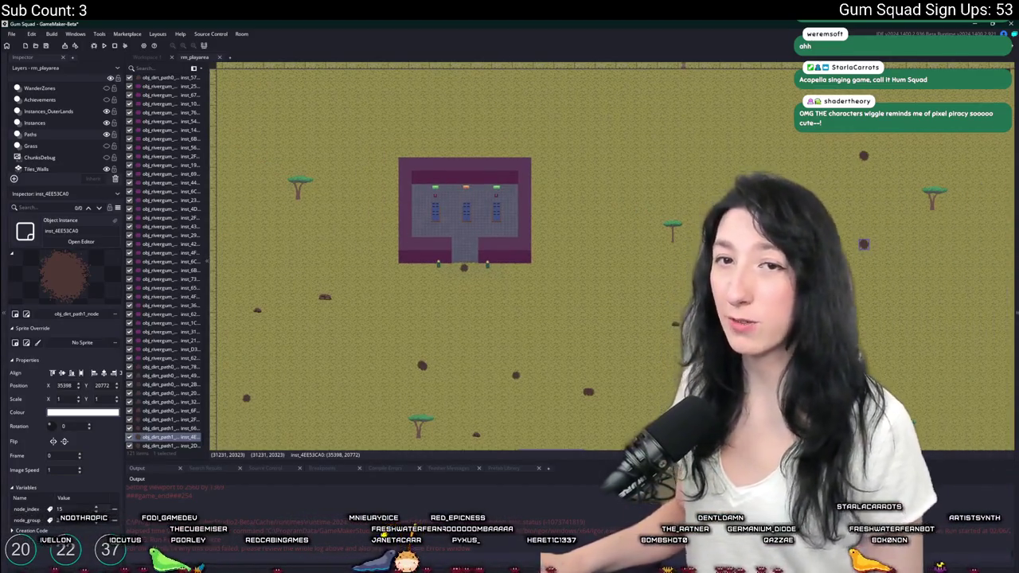
scroll(518, 251, "up", 4)
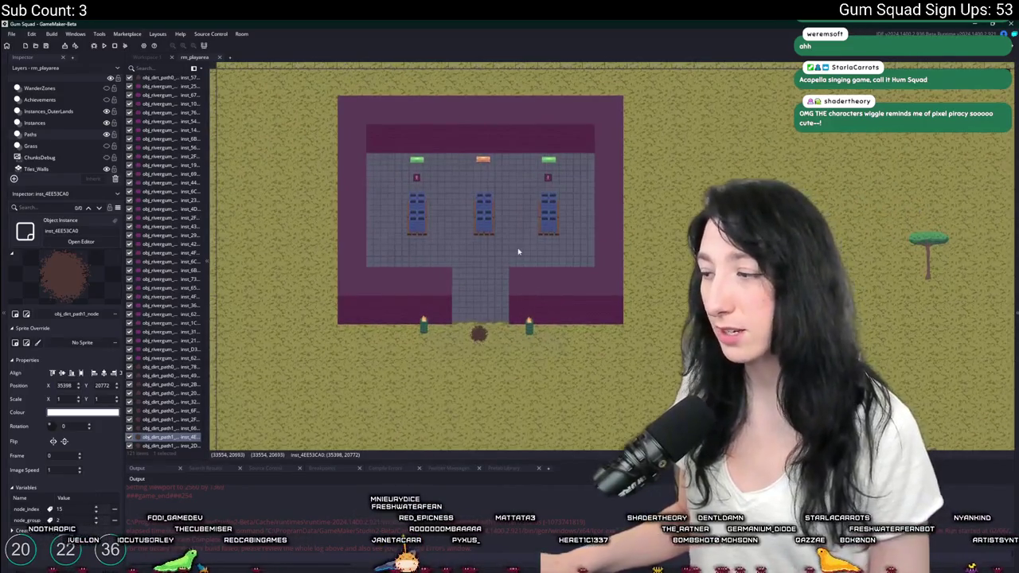
left_click_drag(518, 252, 536, 226)
scroll(536, 227, "down", 1)
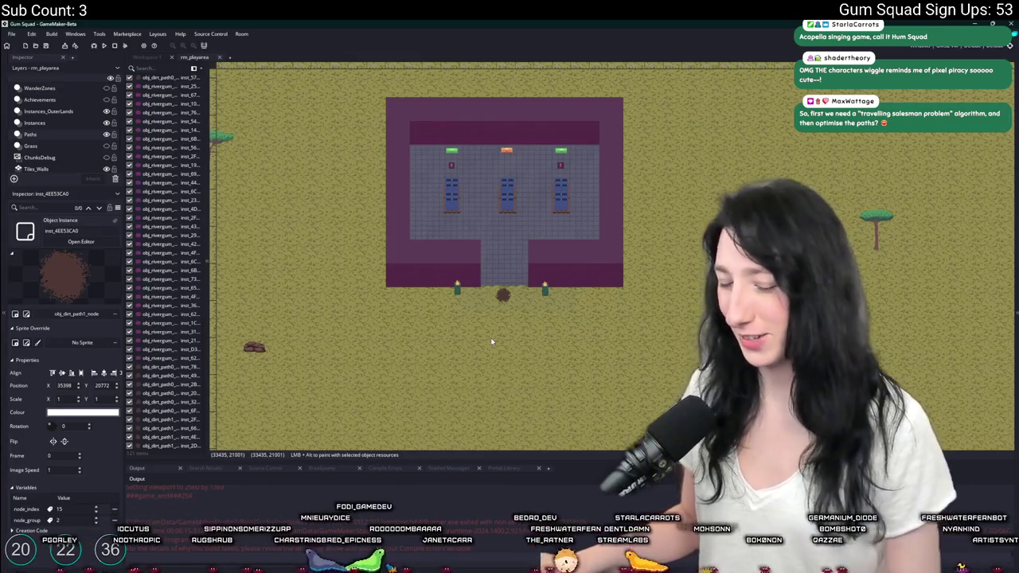
key("ctrl+t")
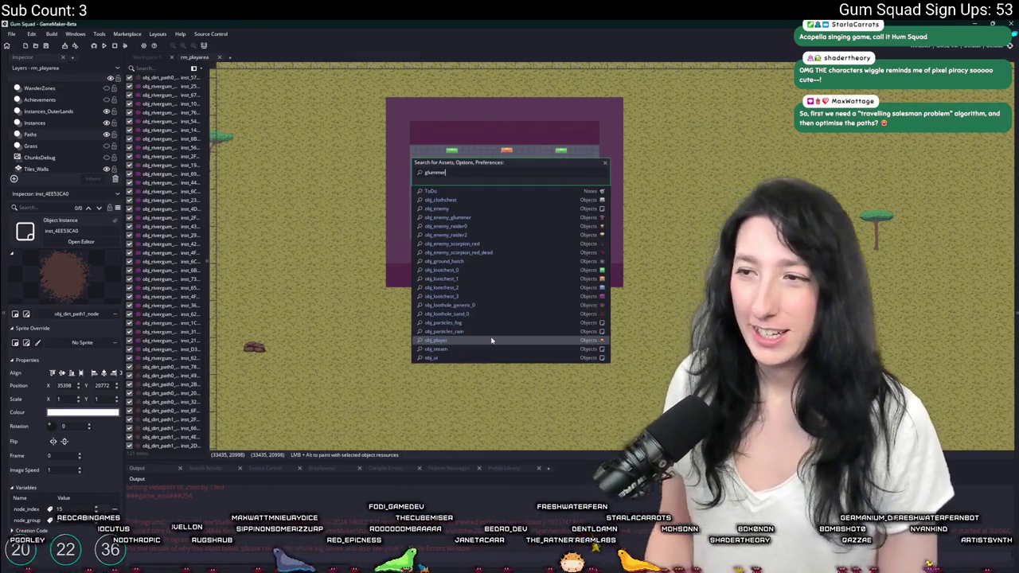
key("Down")
key("Down")
key("Down")
key("Return")
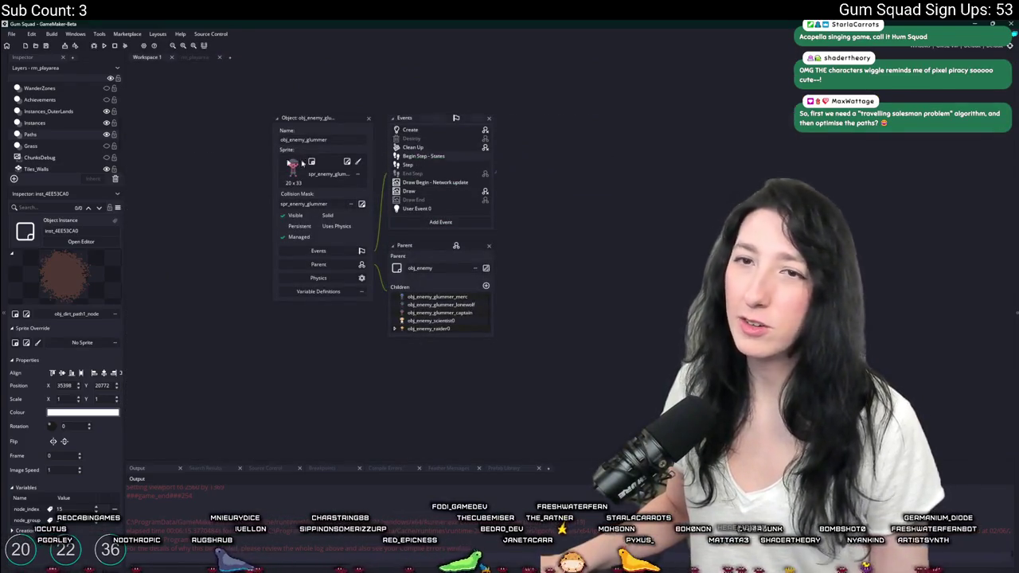
left_click(193, 58)
scroll(465, 241, "up", 3)
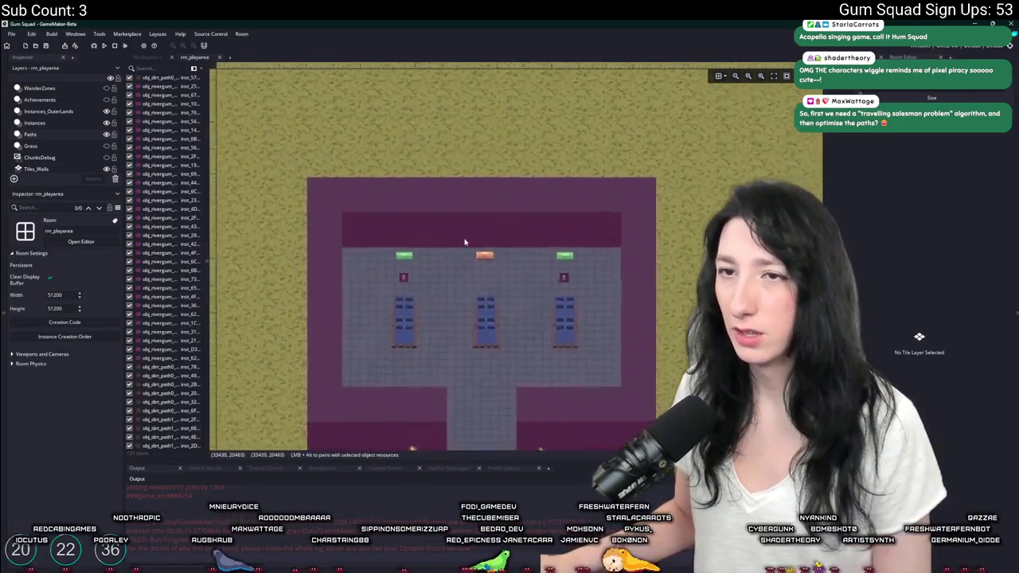
Browse the Instances, Achievements, OuterLands and Spawns layers, moving the spawn marker about 90 px left.
scroll(518, 267, "up", 3)
left_click(34, 122)
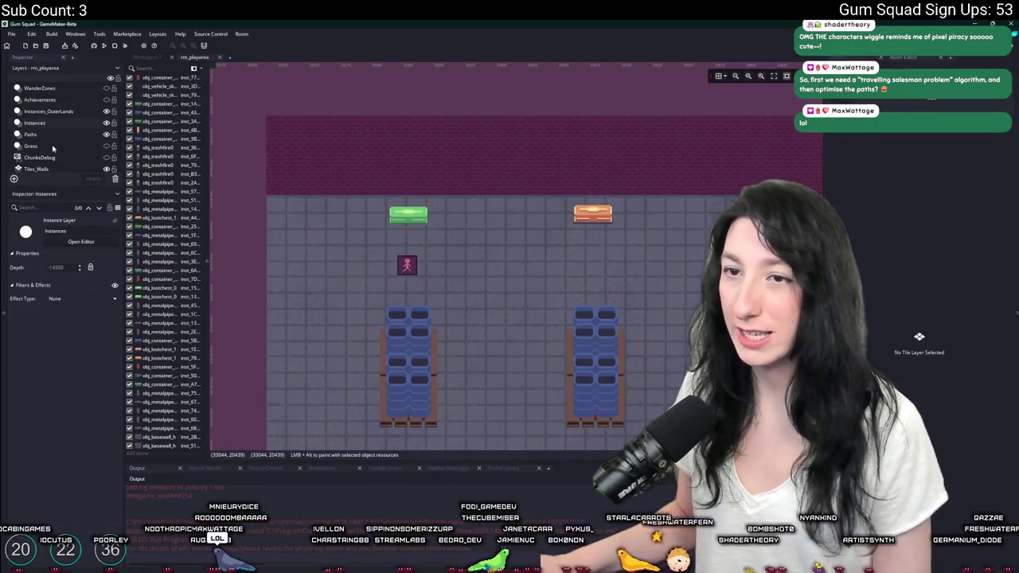
left_click(40, 99)
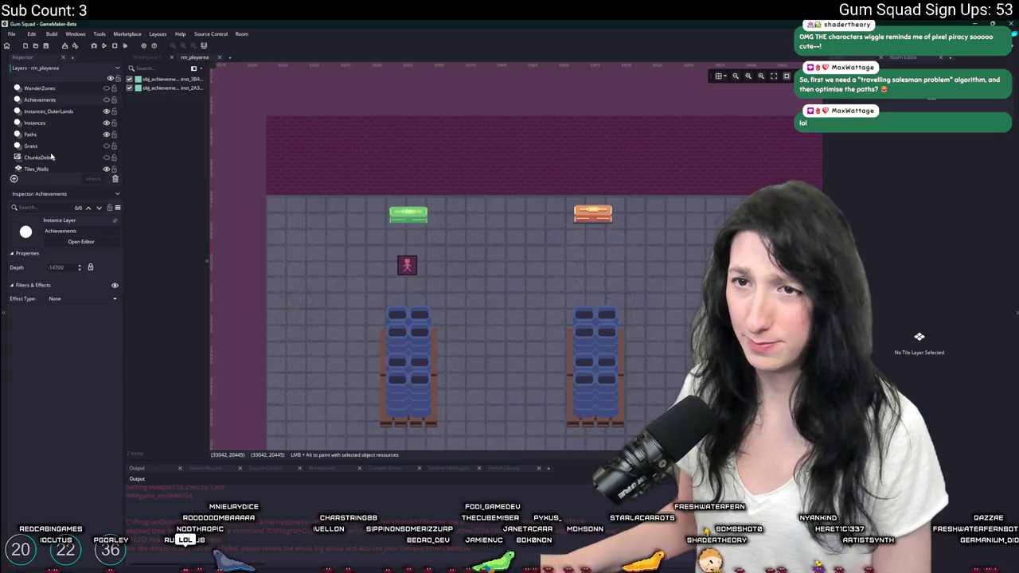
left_click(34, 123)
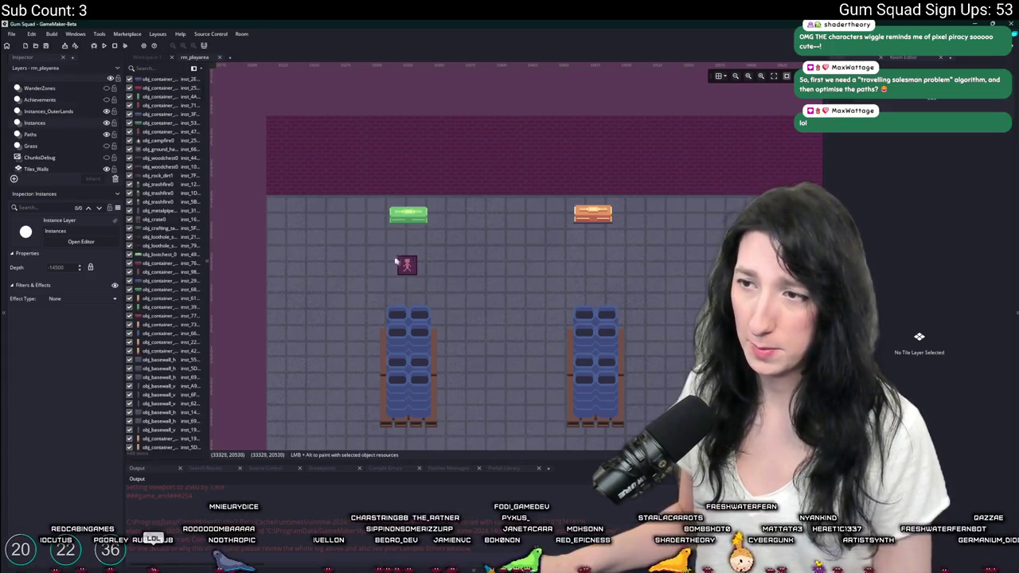
left_click(69, 111)
scroll(77, 134, "up", 2)
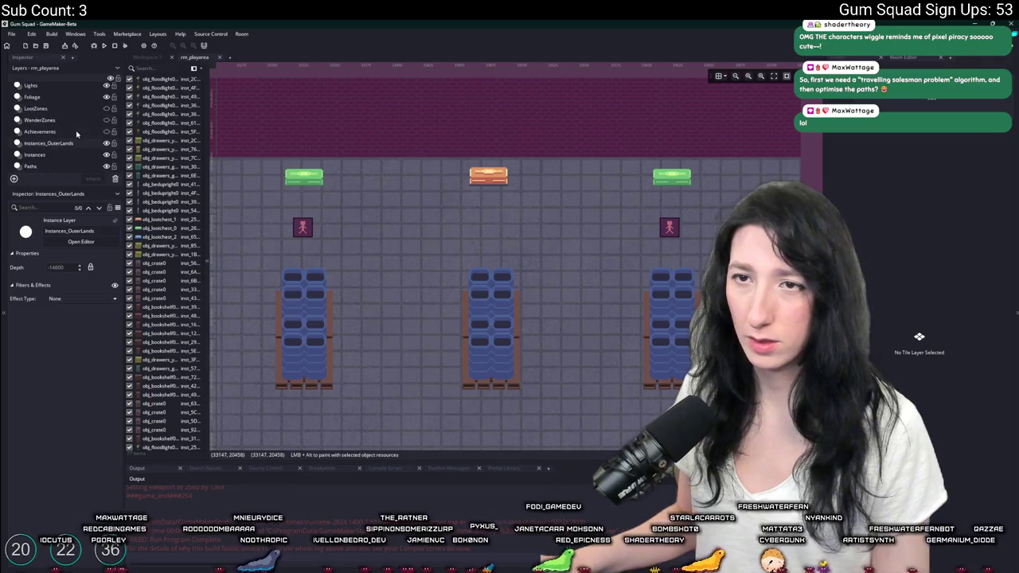
scroll(56, 108, "up", 2)
left_click(56, 107)
mouse_move(301, 231)
left_mouse_down()
mouse_move(241, 220)
mouse_move(225, 228)
left_mouse_up()
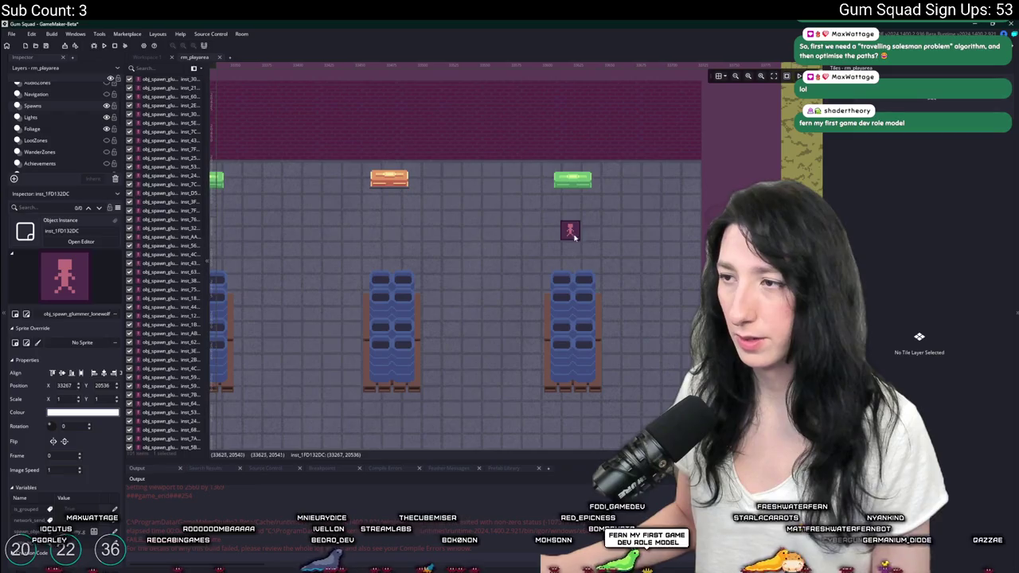
scroll(537, 259, "down", 4)
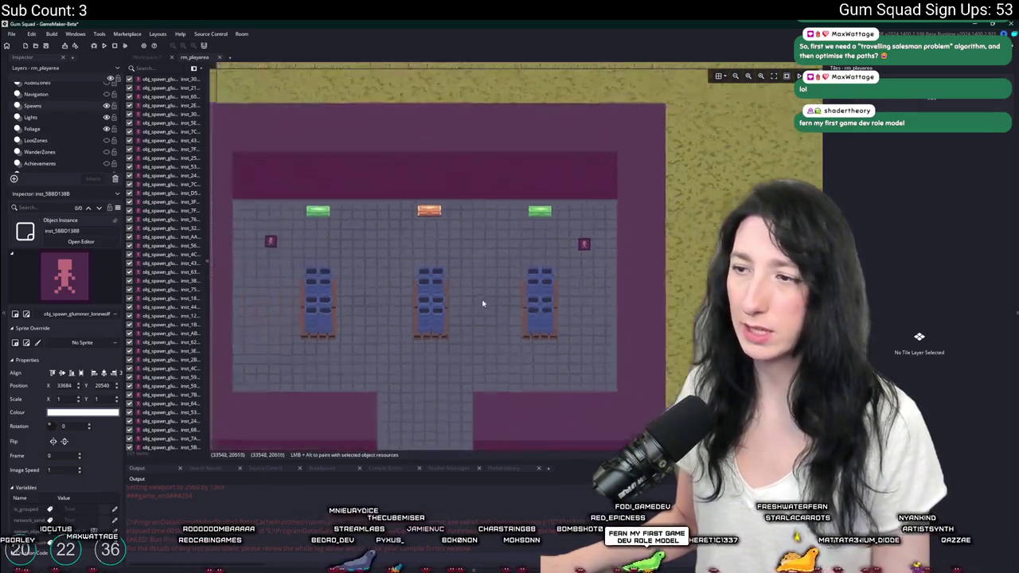
scroll(482, 300, "up", 2)
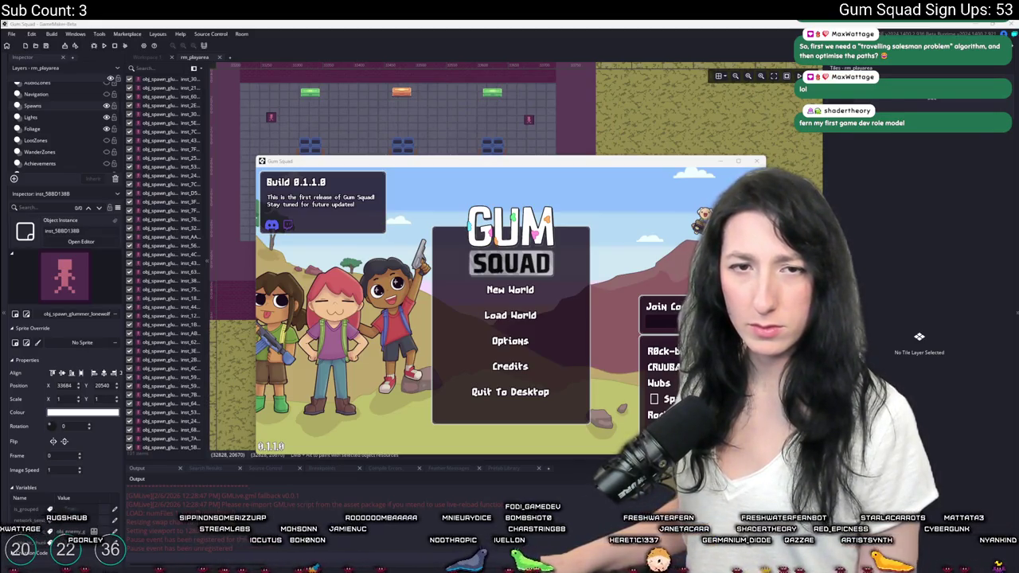
Start a new world lobby in the running game and equip the revolver from the inventory.
left_click(510, 290)
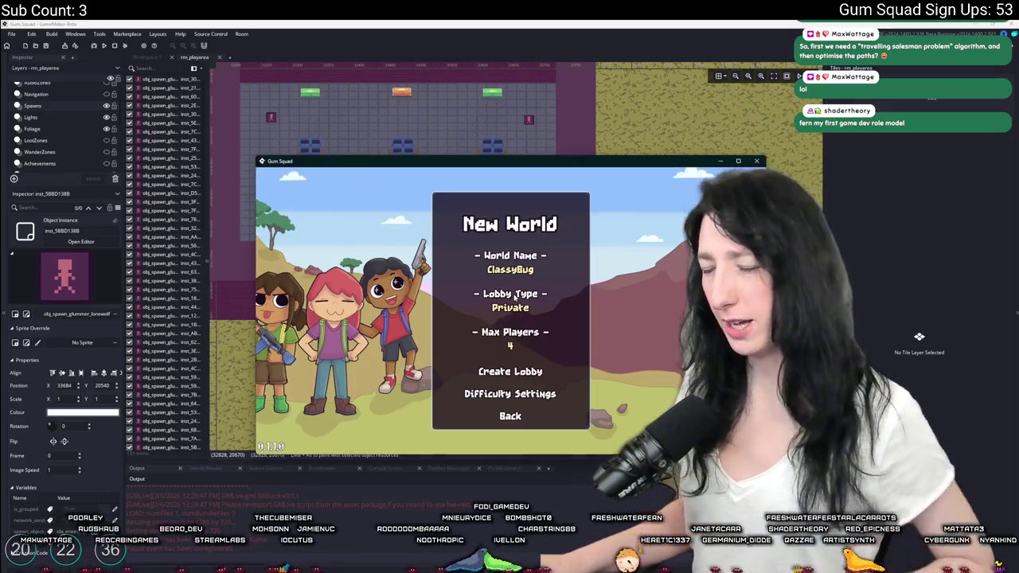
left_click(510, 368)
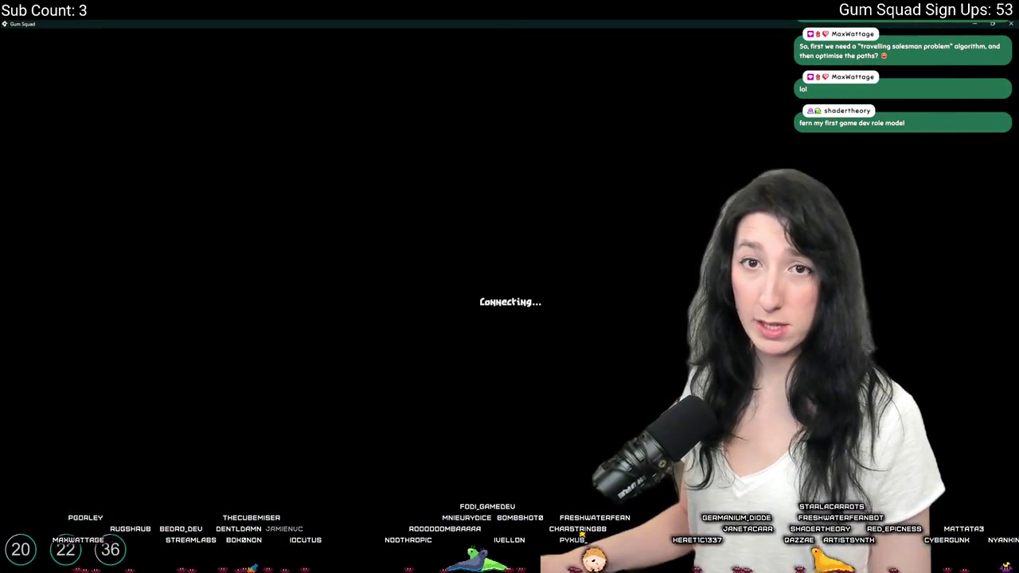
key("Tab")
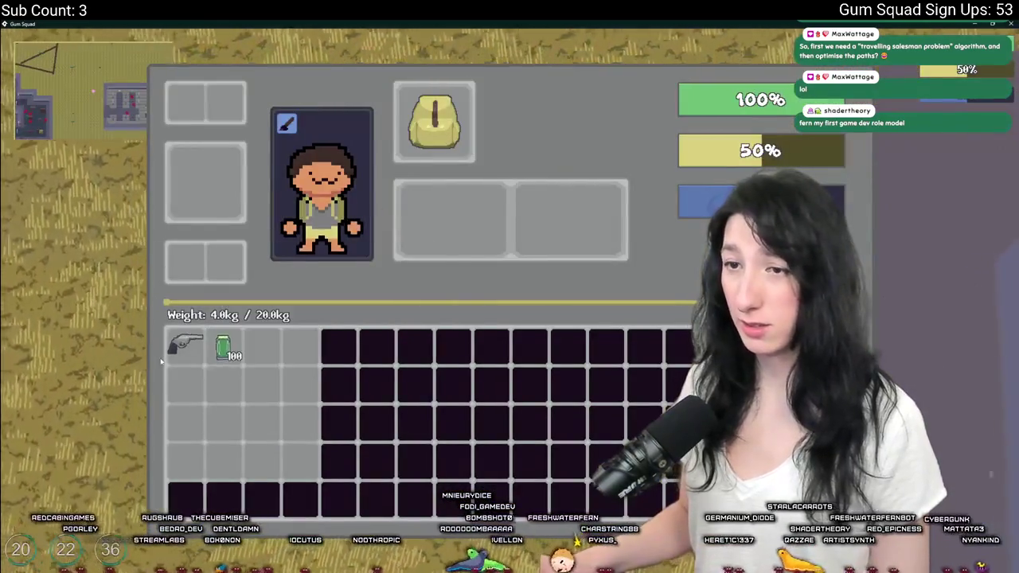
right_click(183, 344)
key("Tab")
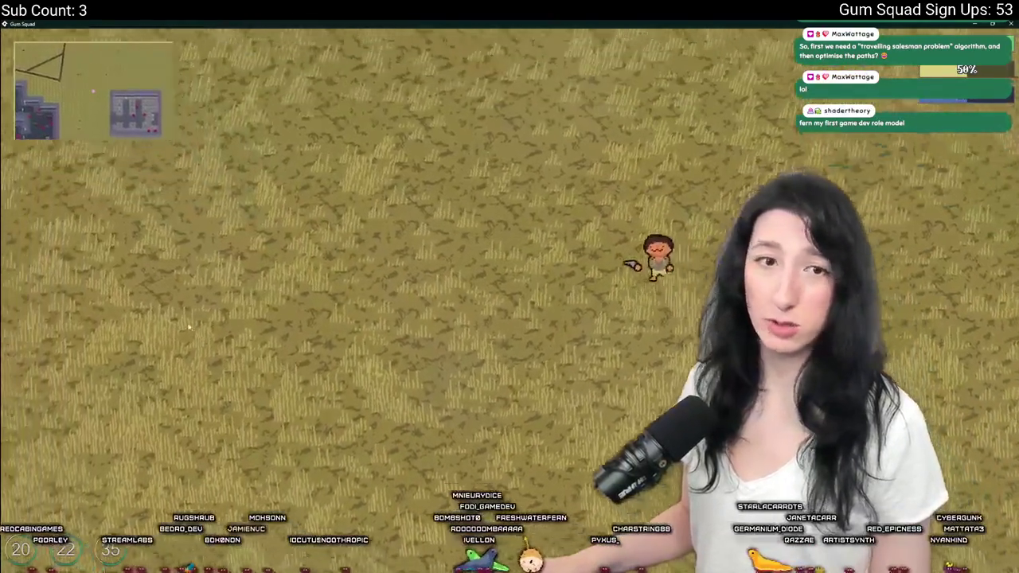
Walk up-left along the dirt paths past the rock to the purple building, then return to the editor.
key("w")
key("a")
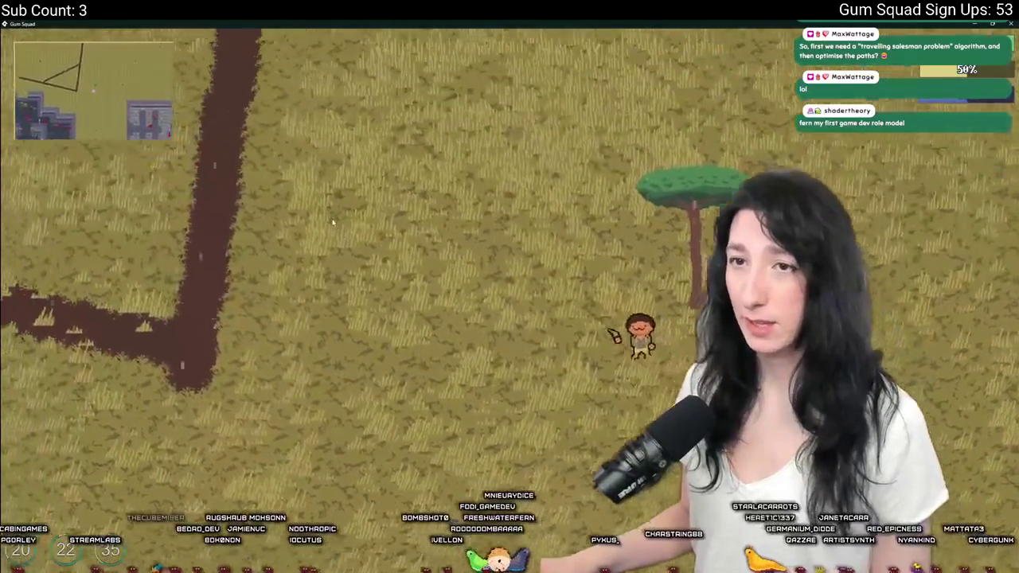
key("w")
key("a")
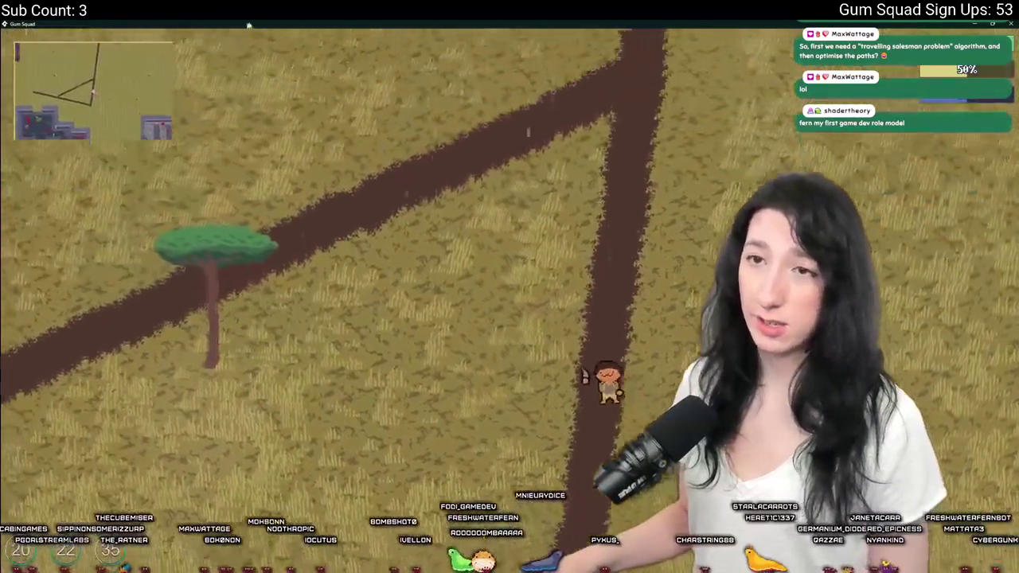
key("w")
key("a")
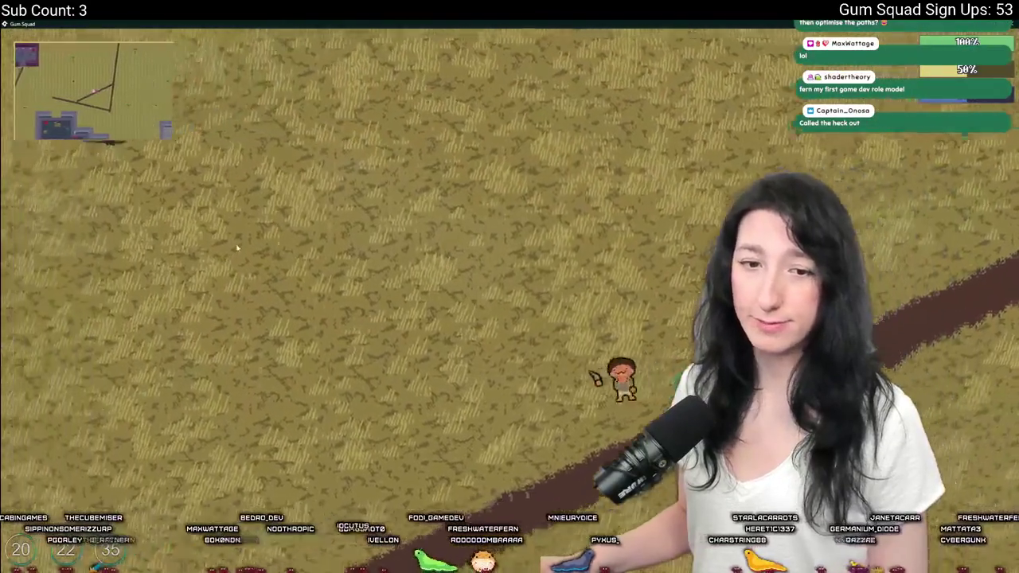
key("w")
key("a")
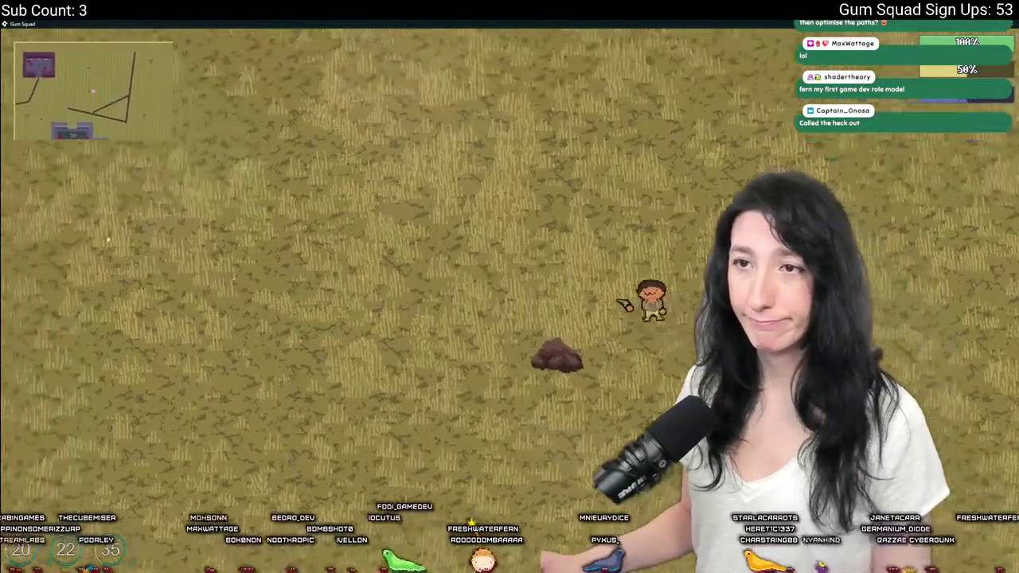
key("w")
key("a")
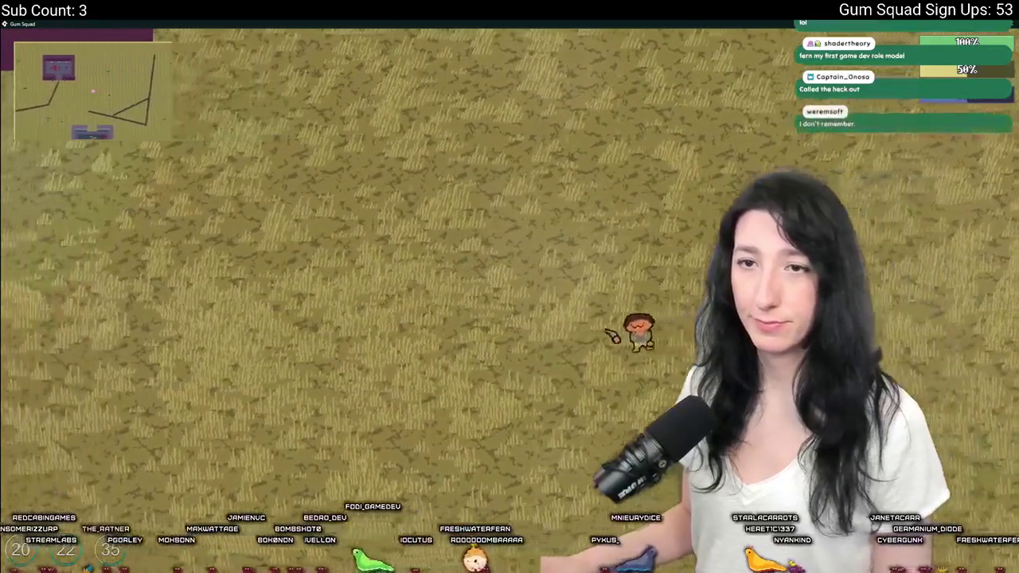
key("w")
key("a")
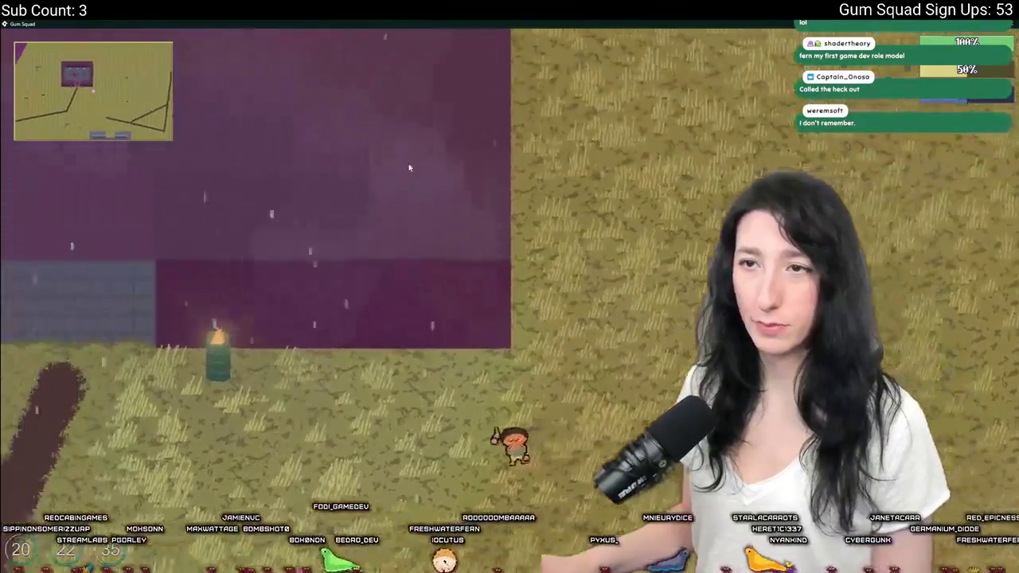
key("w")
key("d")
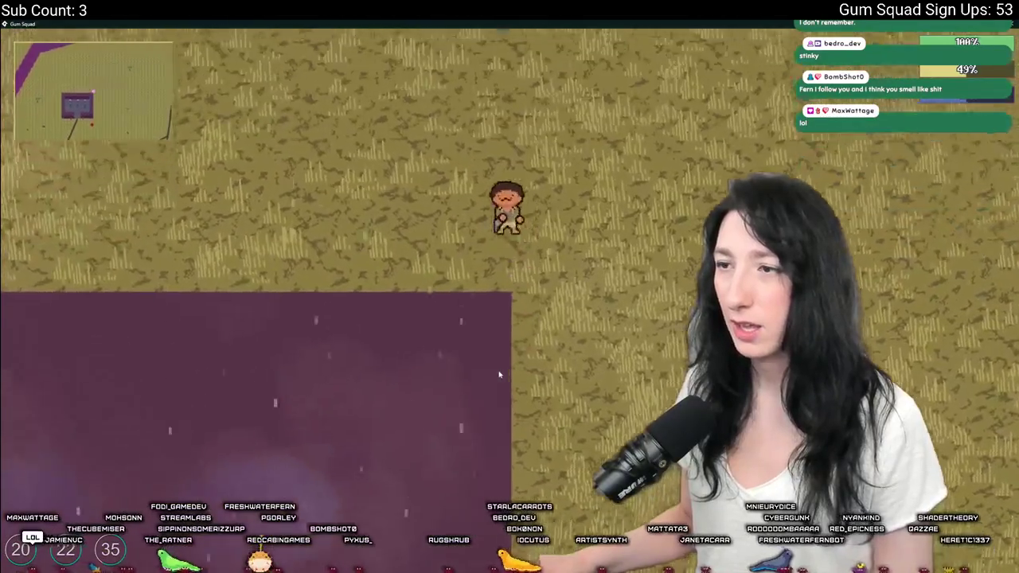
key("a")
key("s")
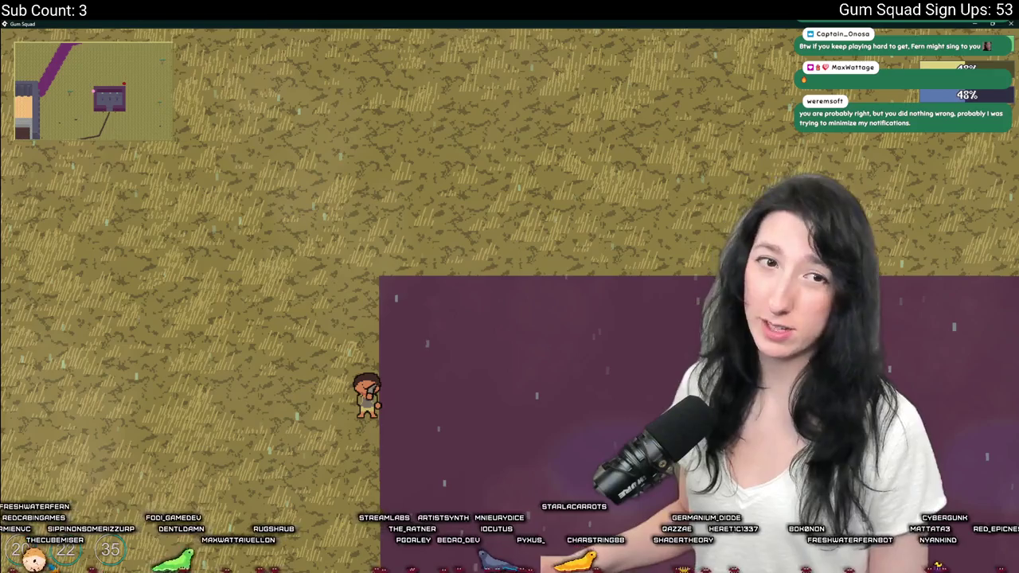
key("alt+Tab")
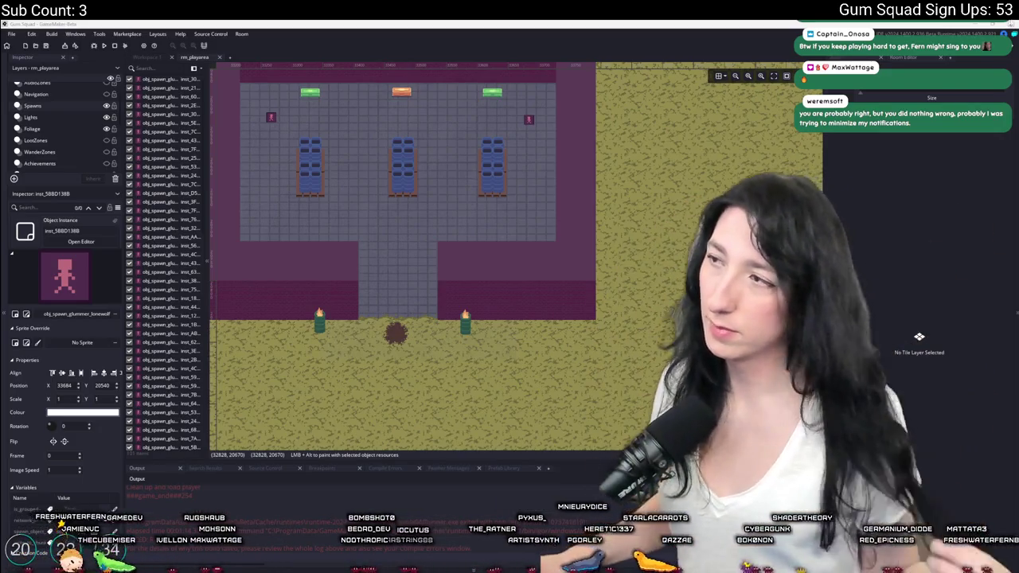
Switch to the obj_enemy_glummer workspace, briefly opening and closing the obj_enemy_raider0 child object editor.
left_click(912, 65)
left_click_drag(547, 181, 622, 213)
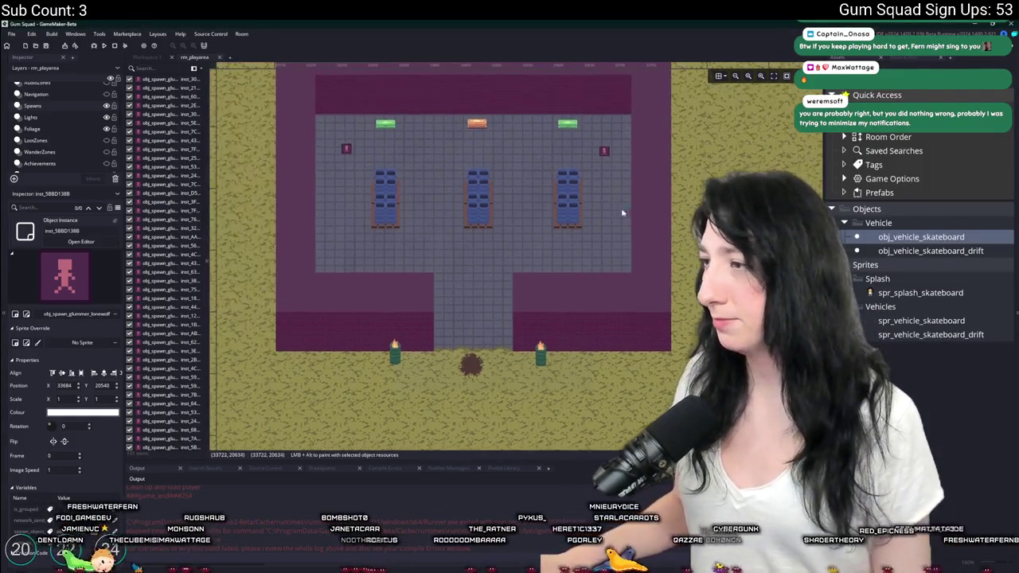
scroll(421, 208, "up", 2)
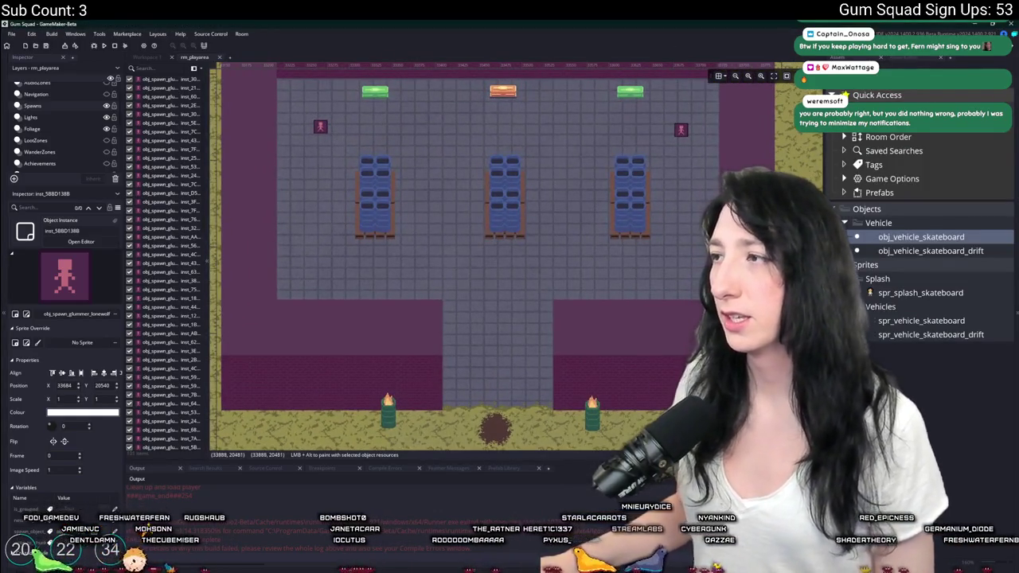
left_click(148, 56)
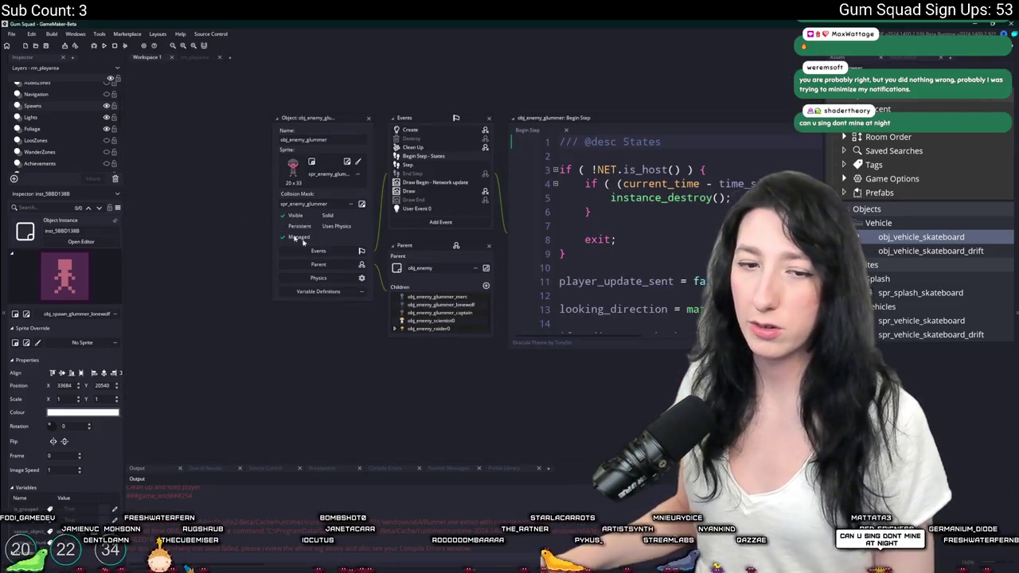
double_click(461, 331)
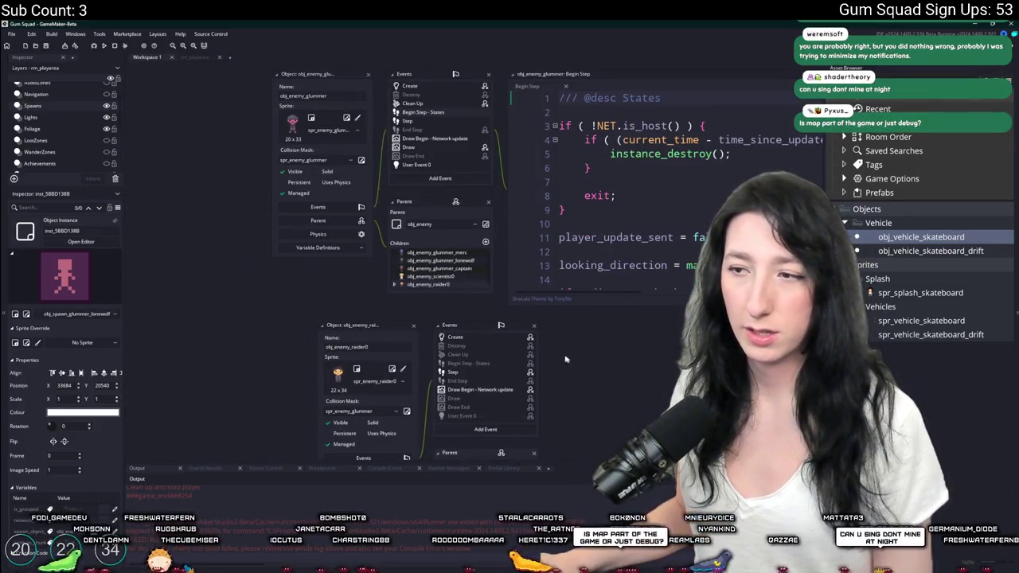
left_click(413, 327)
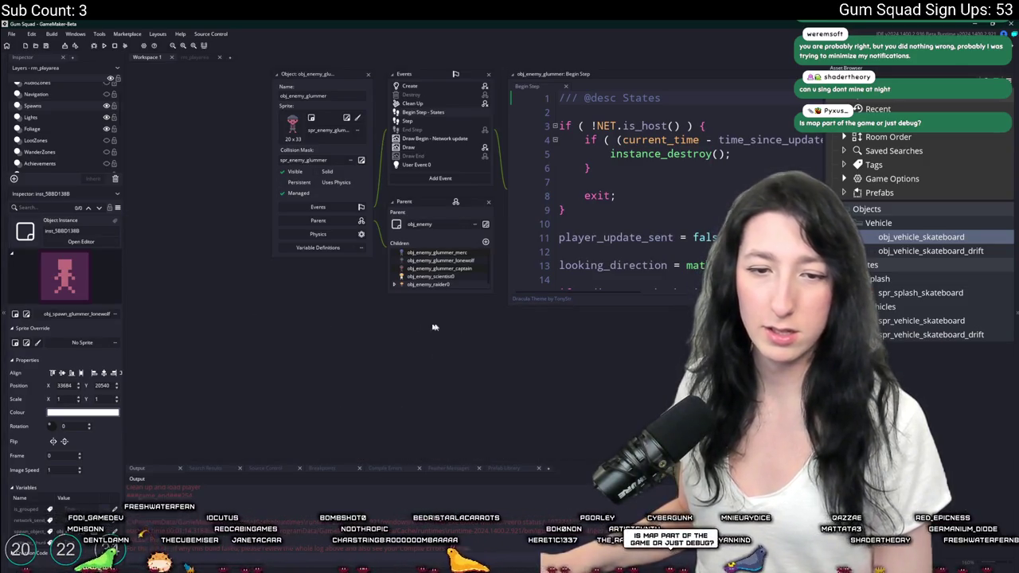
scroll(430, 325, "right", 4)
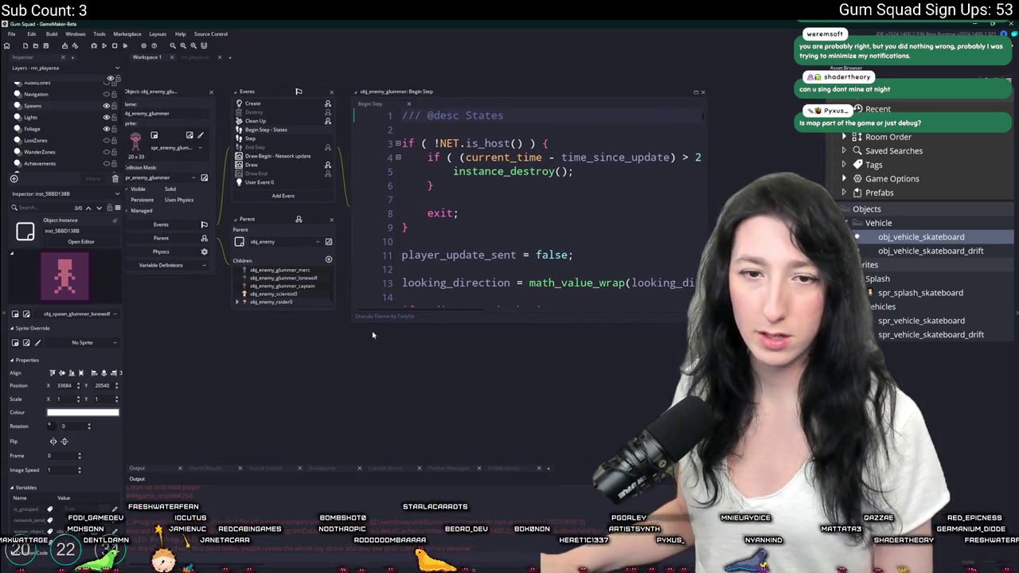
scroll(382, 337, "up", 1)
scroll(390, 340, "left", 1)
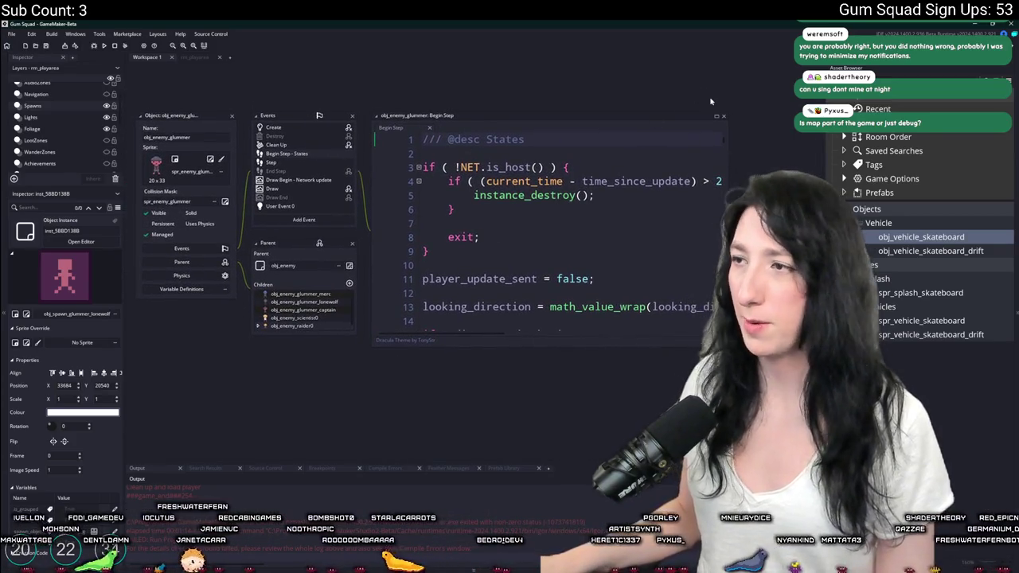
Open the Begin Step code in a full-size tab with the side docks hidden (F12).
left_click(715, 116)
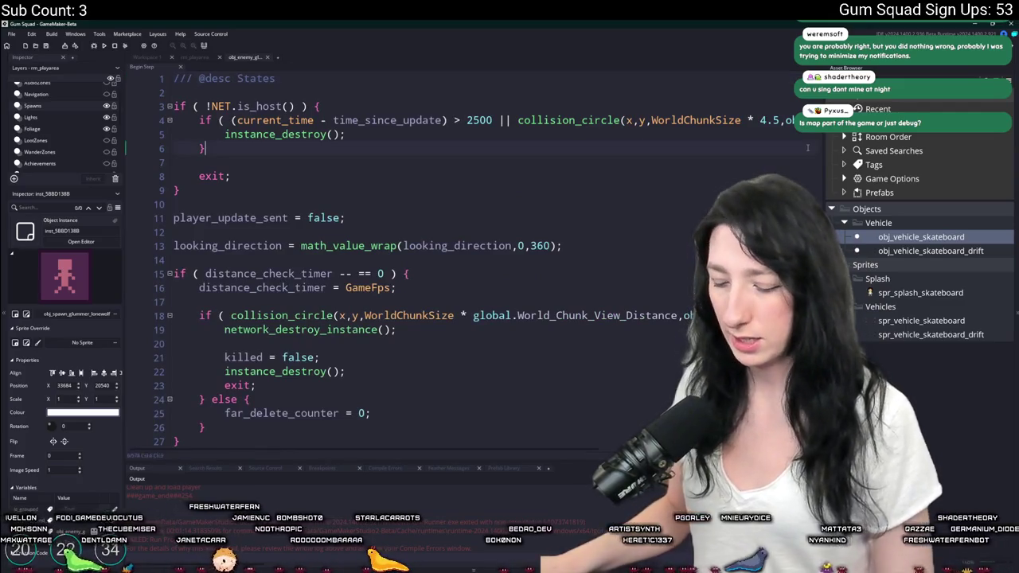
key("F12")
mouse_move(1012, 88)
left_mouse_down()
mouse_move(1012, 318)
mouse_move(1012, 278)
mouse_move(915, 131)
mouse_move(784, 111)
left_mouse_up()
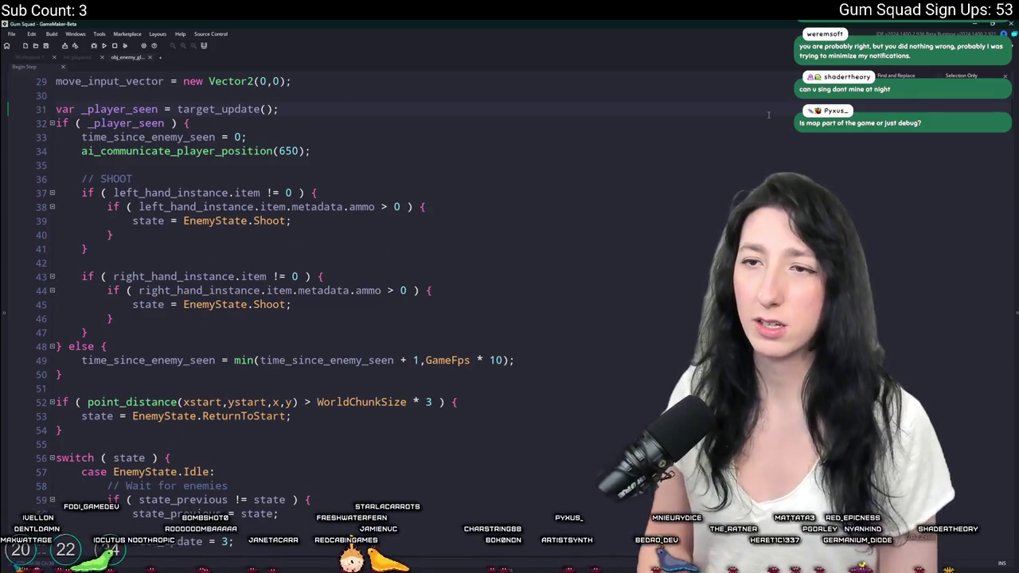
scroll(768, 115, "down", 10)
scroll(768, 114, "down", 20)
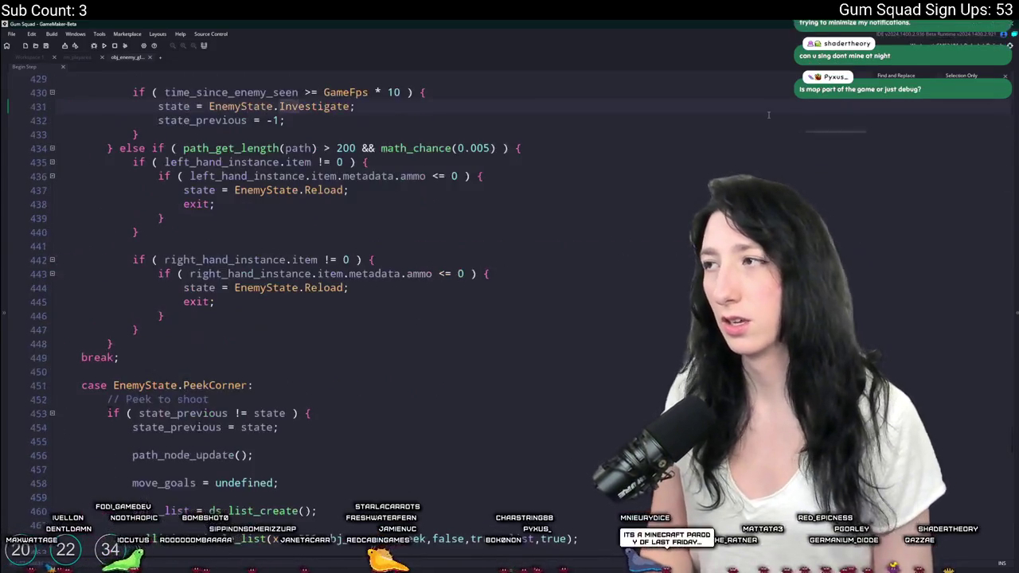
scroll(322, 105, "up", 2)
Step through occurrences of EnemyState.Investigate with F3 to its case block, then dismiss the asset search popup.
left_click(336, 205)
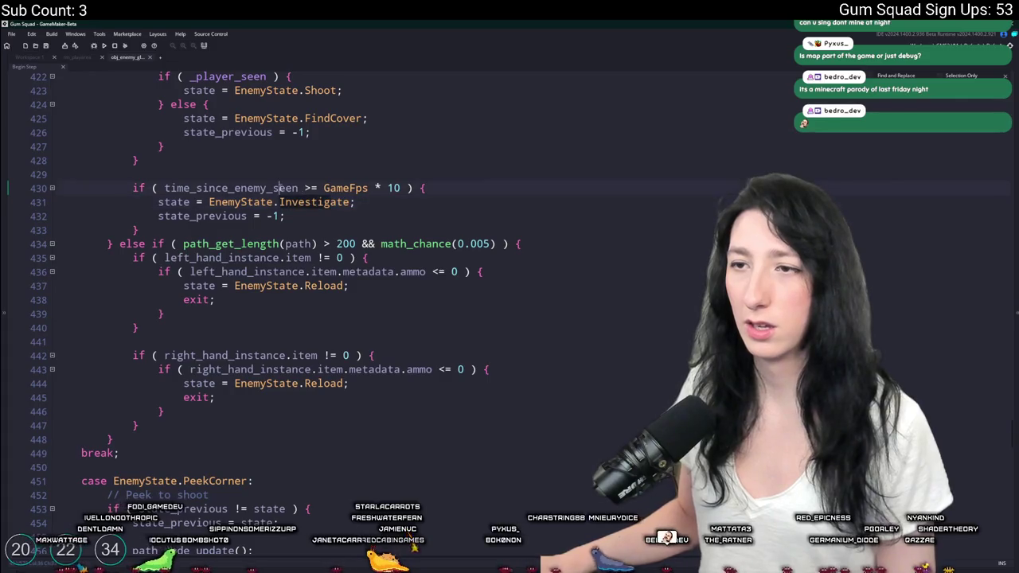
left_click(332, 203)
scroll(587, 160, "up", 3)
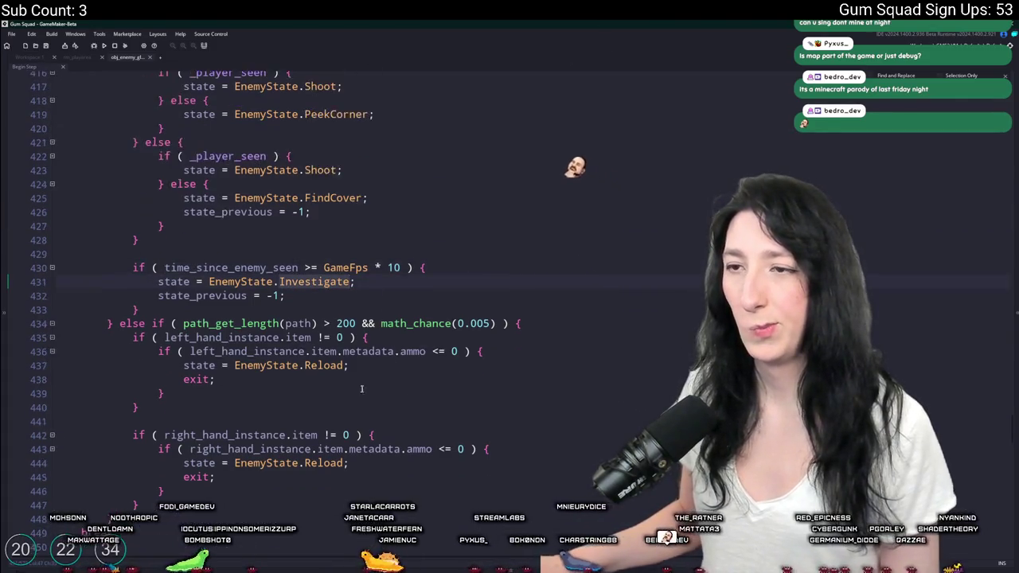
key("F3")
key("F3")
key("F3")
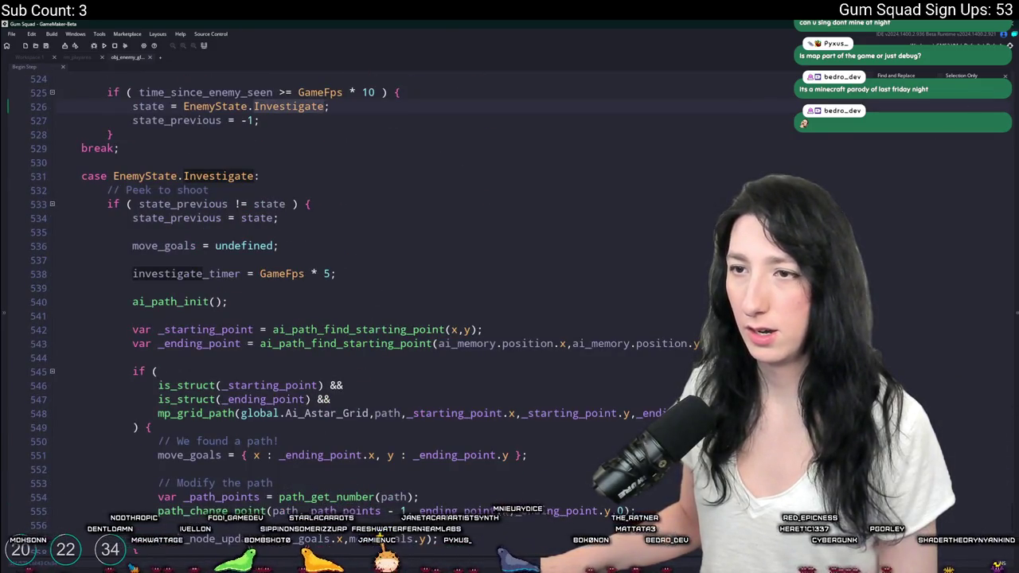
key("F3")
scroll(255, 175, "up", 3)
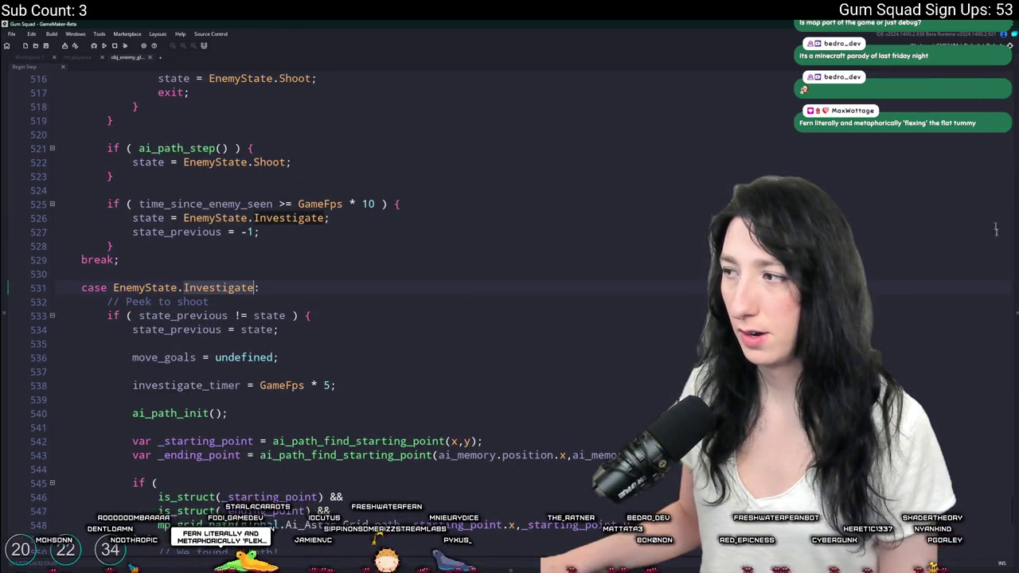
left_click_drag(1008, 502, 987, 114)
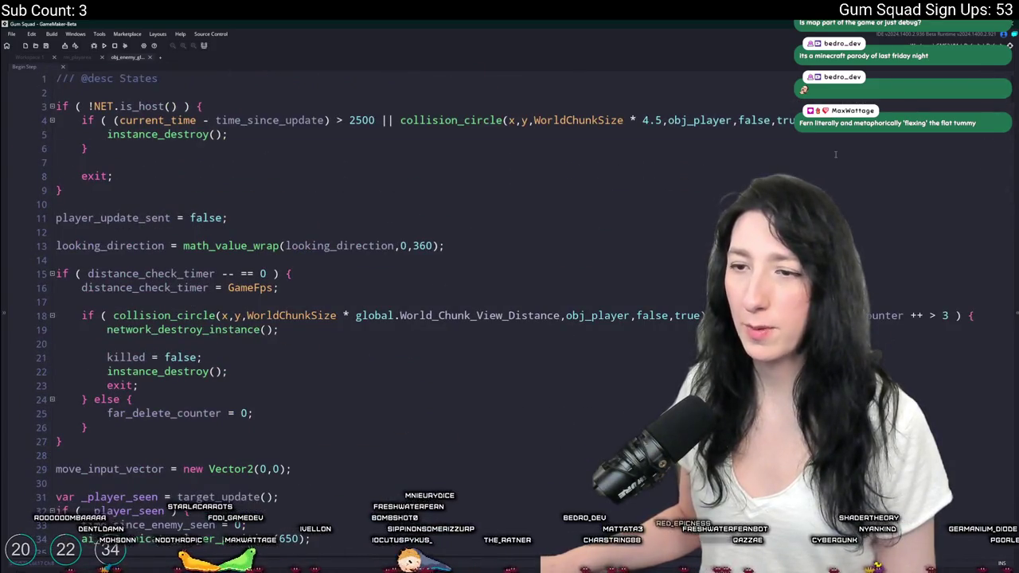
key("ctrl+t")
key("Escape")
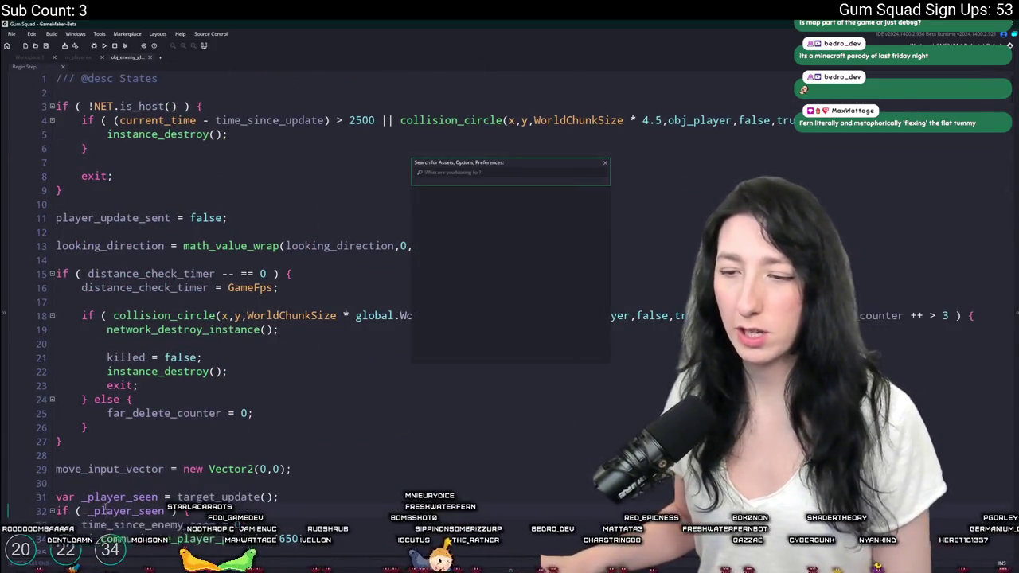
Jump to the ai_communicate_player_position definition and search the project for its uses.
scroll(239, 318, "down", 2)
middle_click(199, 475)
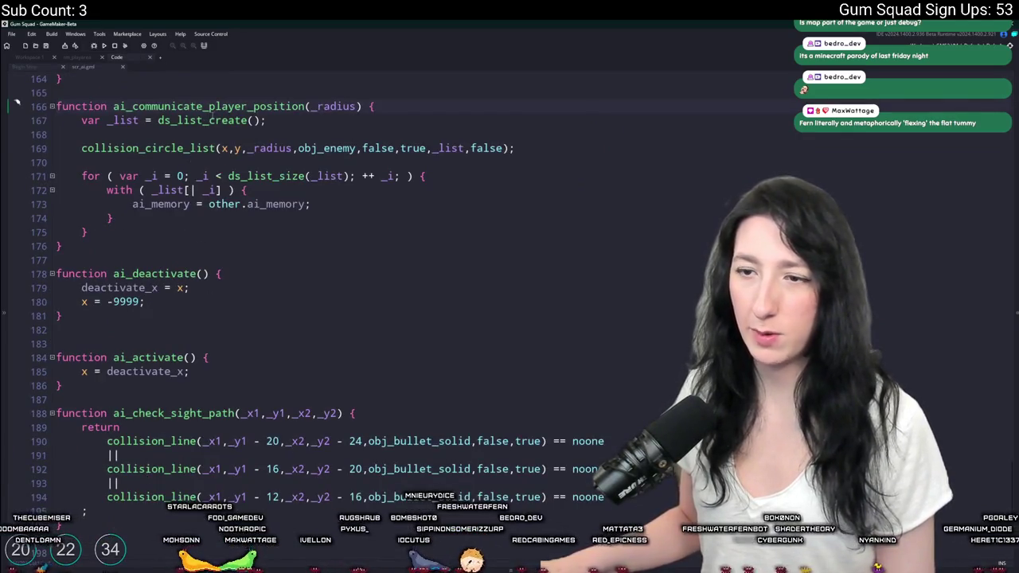
double_click(221, 105)
key("ctrl+shift+f")
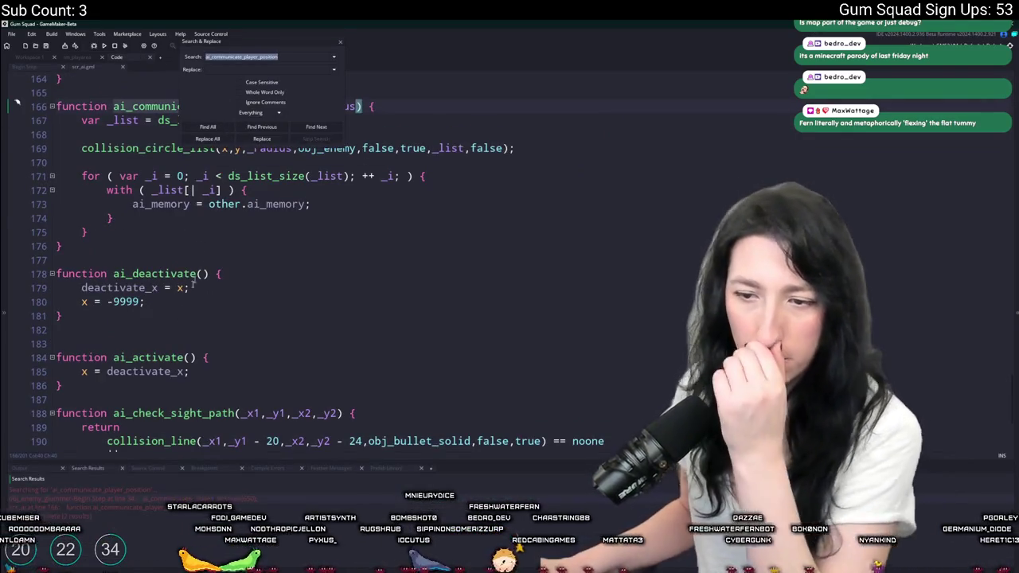
Close the project-wide search and return to the Investigate state assignment in ai_hear_sound.
scroll(337, 192, "up", 8)
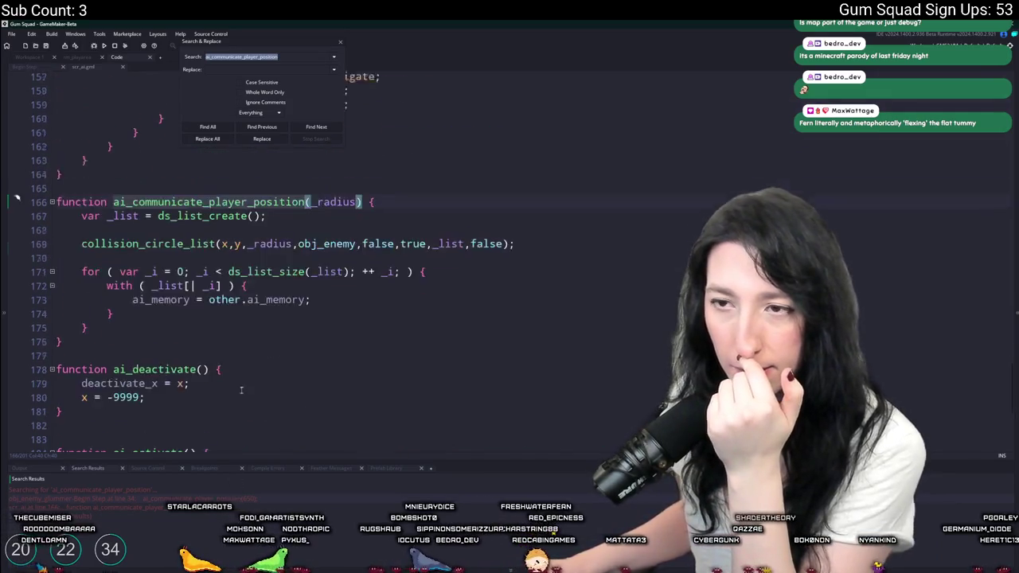
left_click(196, 164)
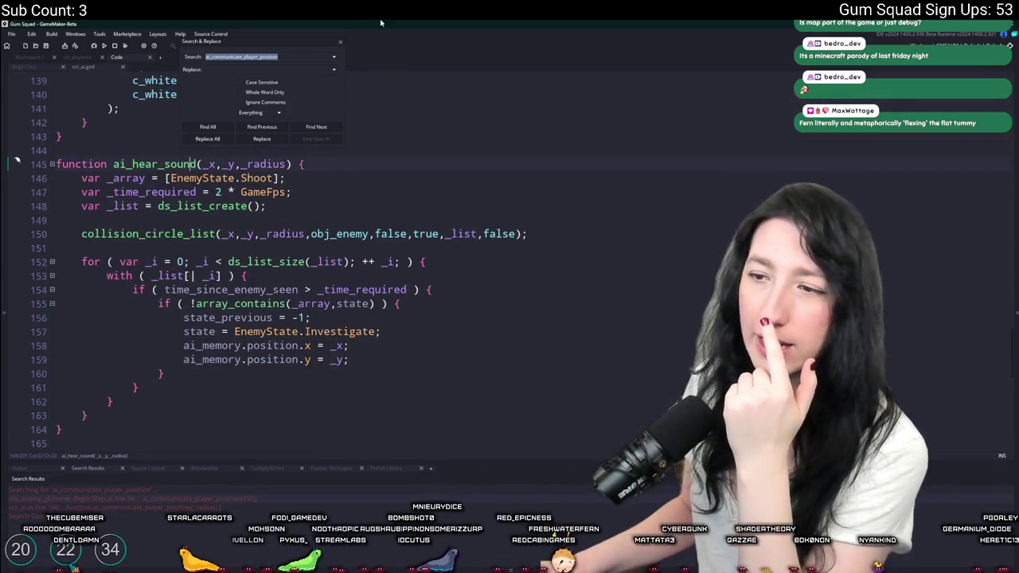
left_click(341, 43)
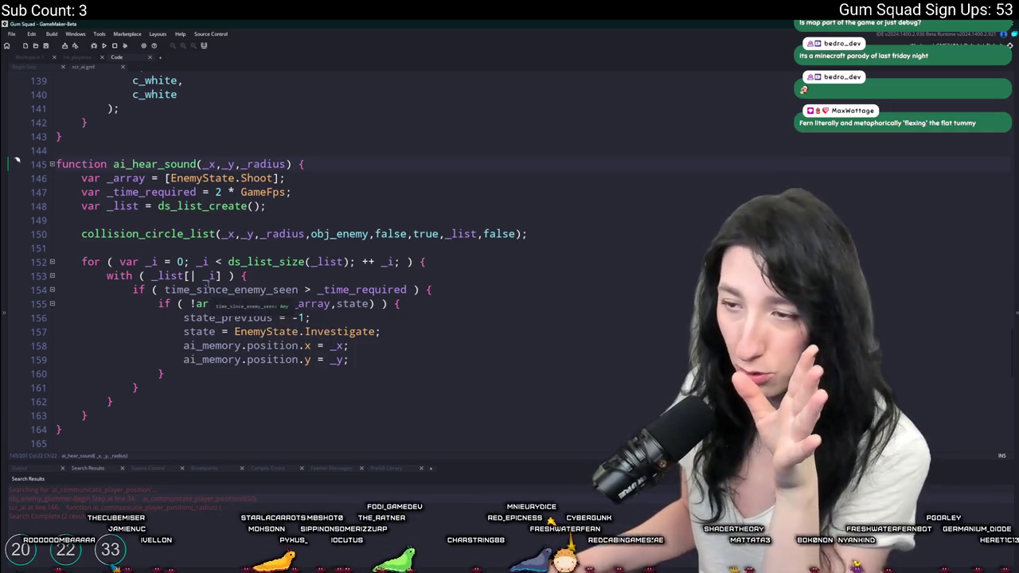
left_click(234, 331)
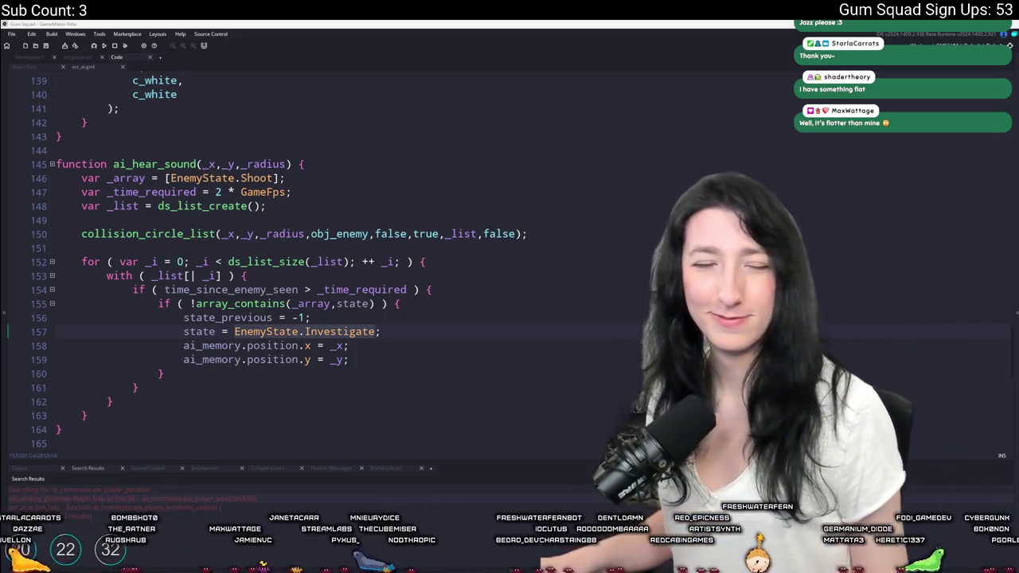
Search the code for other uses of EnemyState.Investigate from the assignment line.
key("Up")
key("Up")
key("End")
left_click(199, 164)
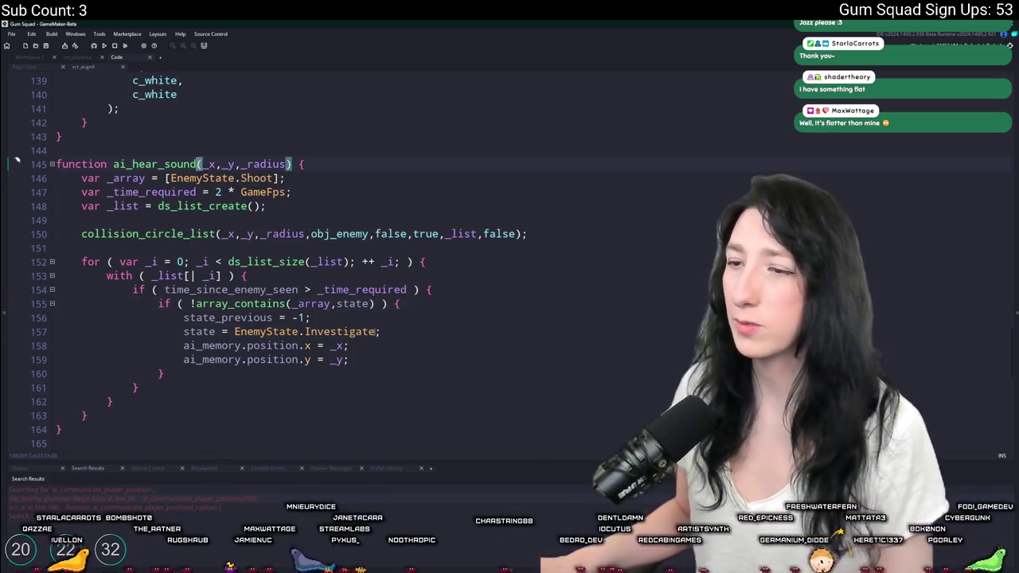
left_click(380, 331)
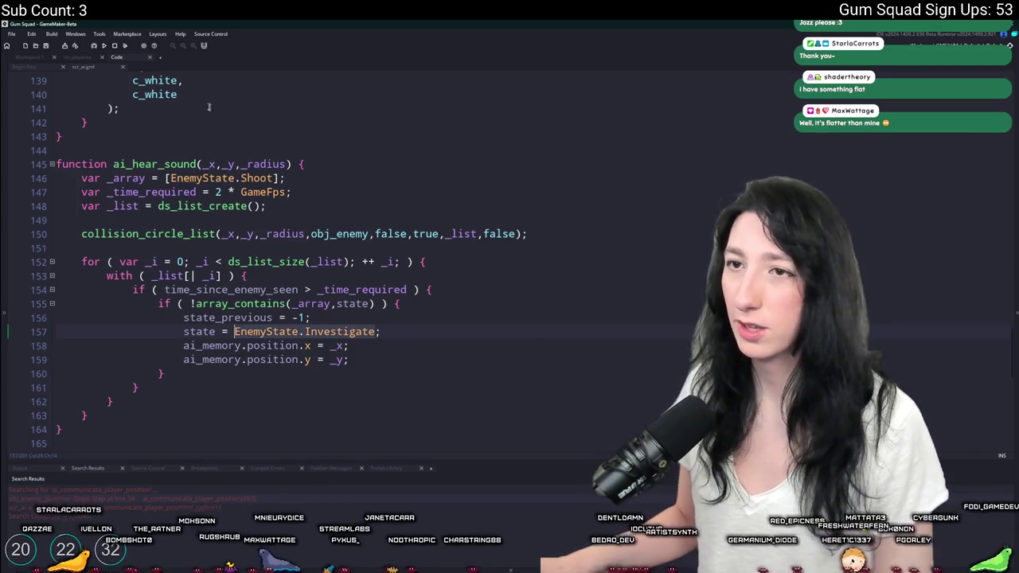
key("shift+End")
key("ctrl+f")
key("Return")
key("Return")
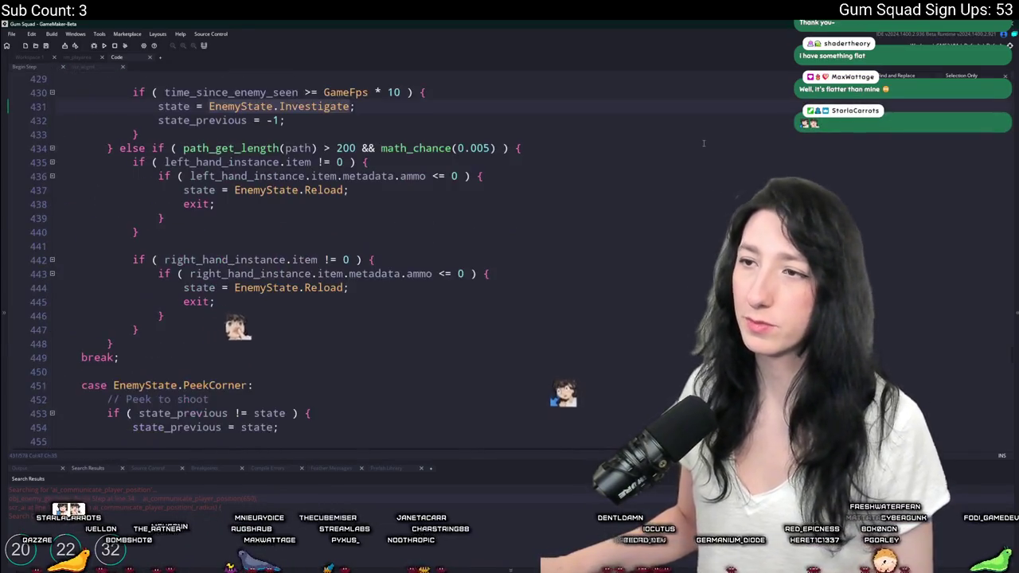
key("Return")
scroll(648, 175, "down", 1)
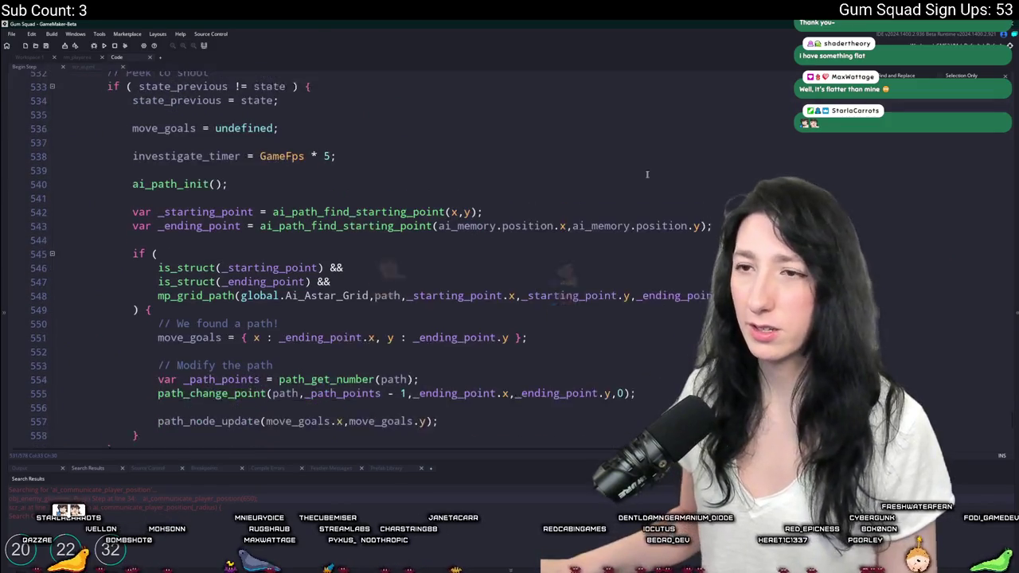
scroll(647, 174, "up", 1)
left_click(83, 66)
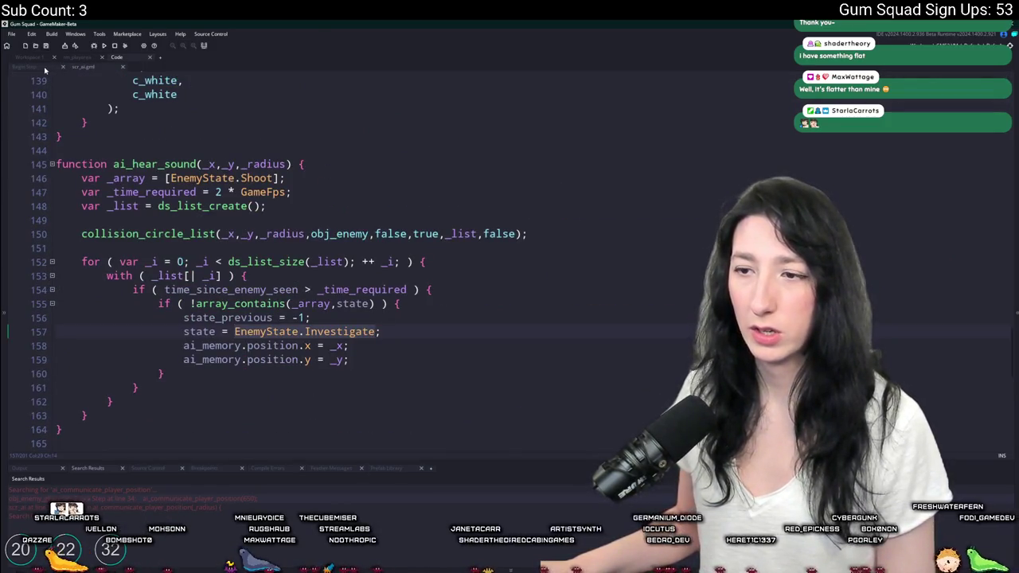
left_click(45, 69)
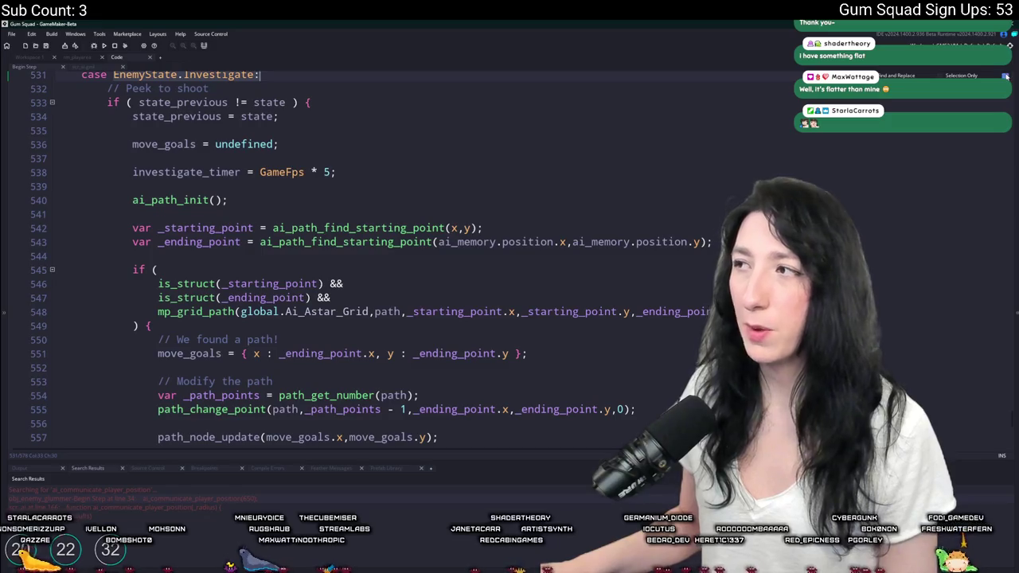
left_click(1005, 75)
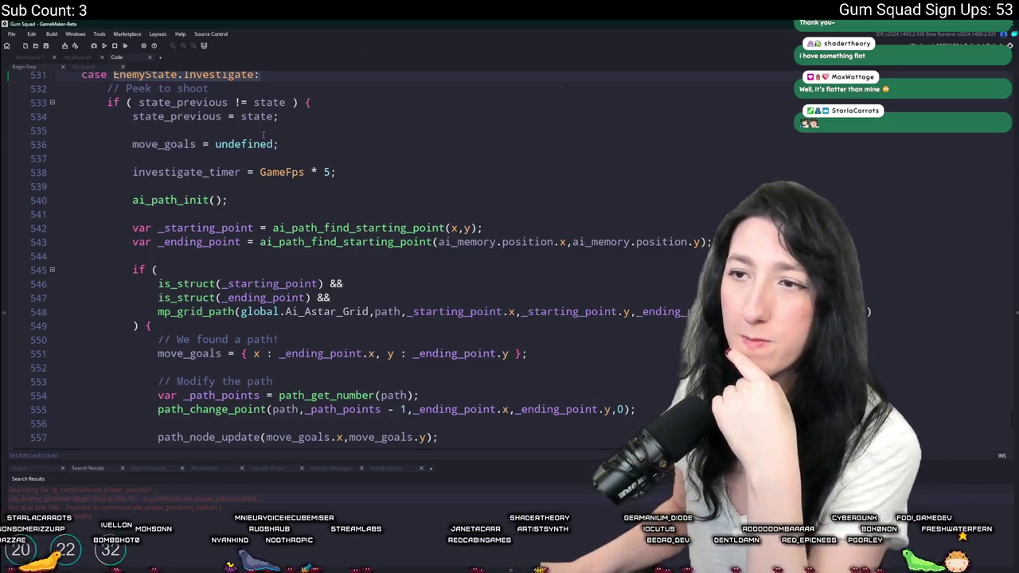
left_click(263, 133)
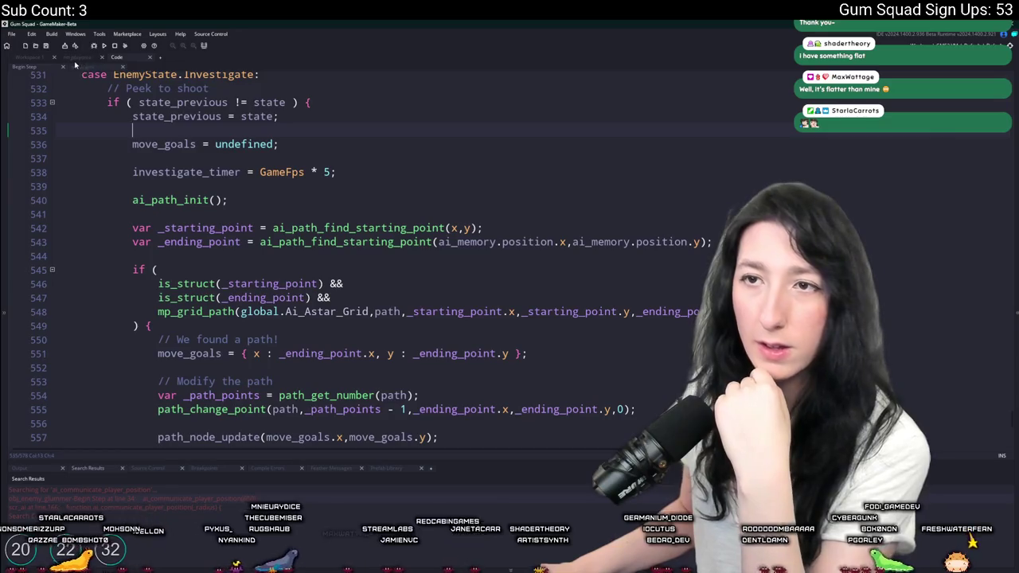
left_click(78, 66)
left_click_drag(344, 346, 343, 360)
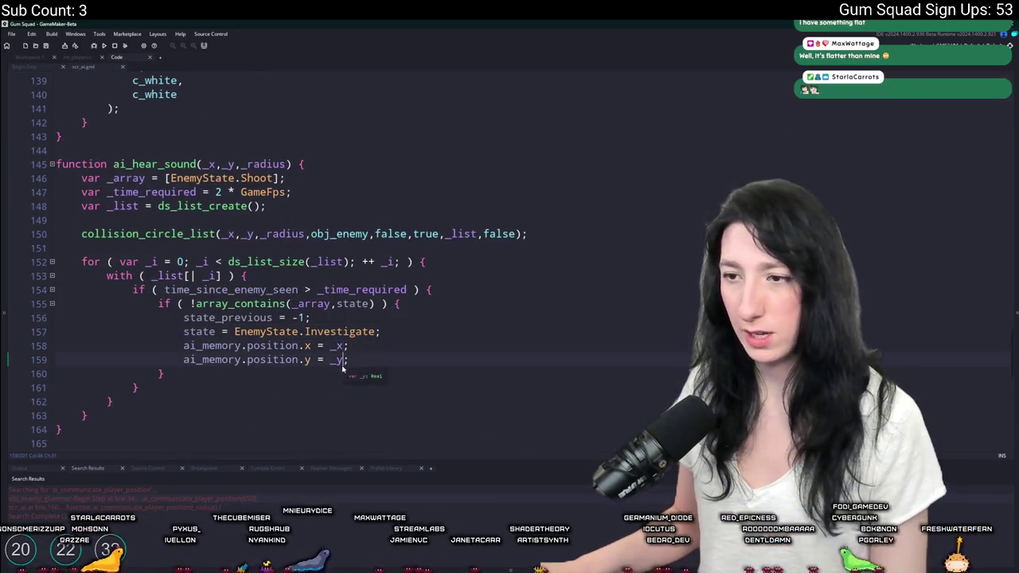
Add + irandom_range(-64,64) to the x and y investigate position lines.
type("+ ")
type("irandom_range")
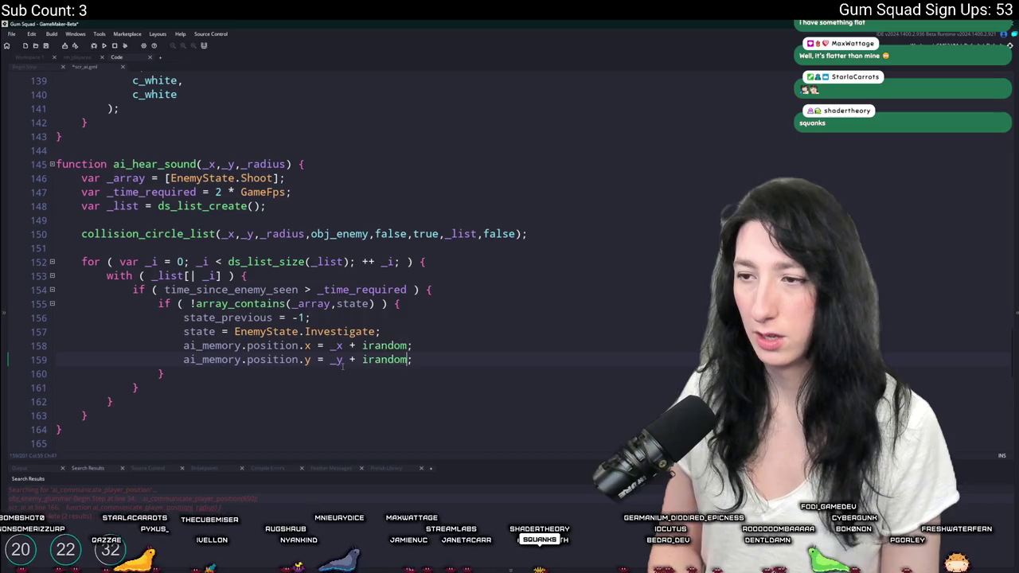
type("(-16,16)")
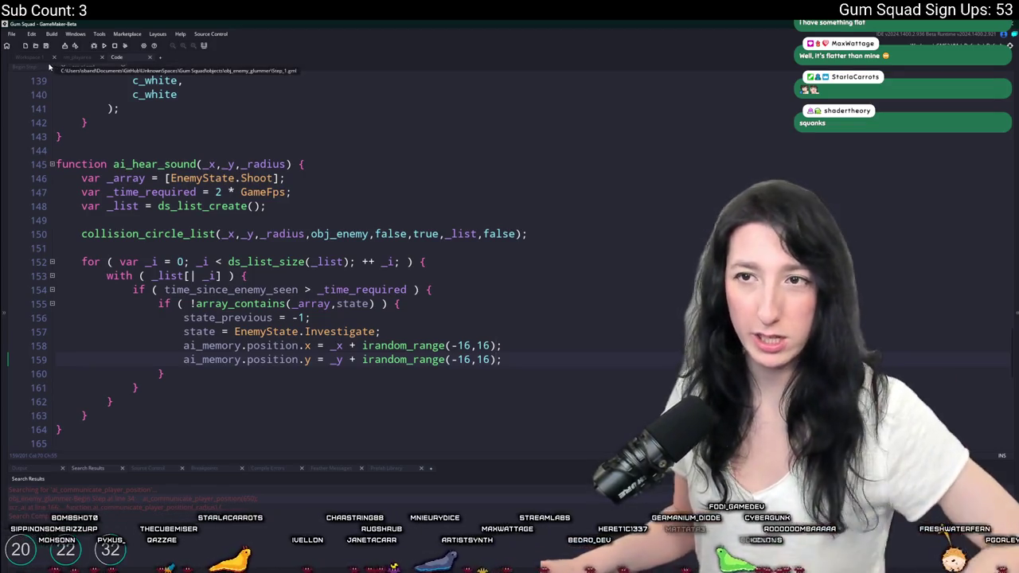
double_click(458, 362)
type("64")
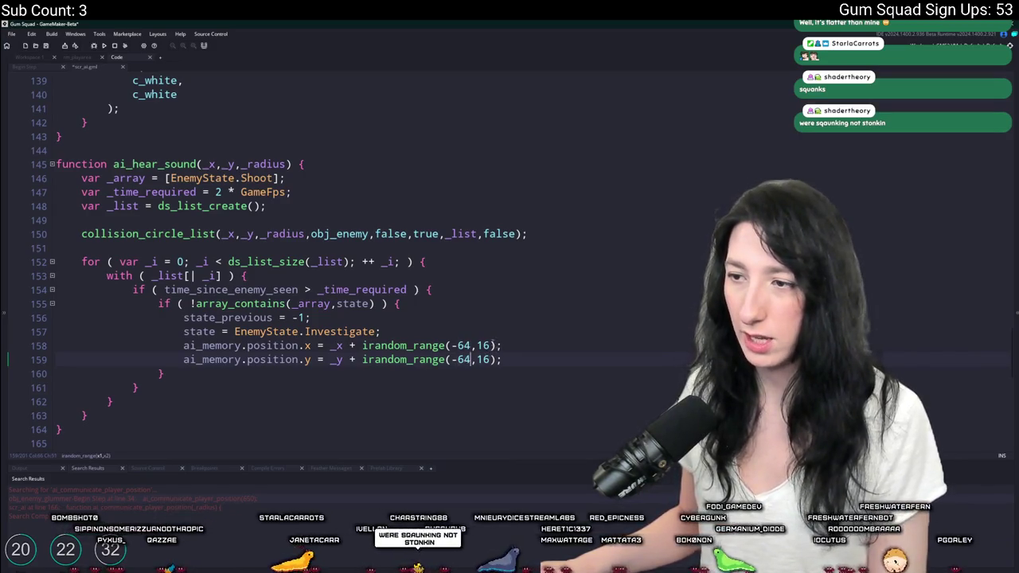
left_click(478, 360)
key("shift+ctrl+Right")
type("64")
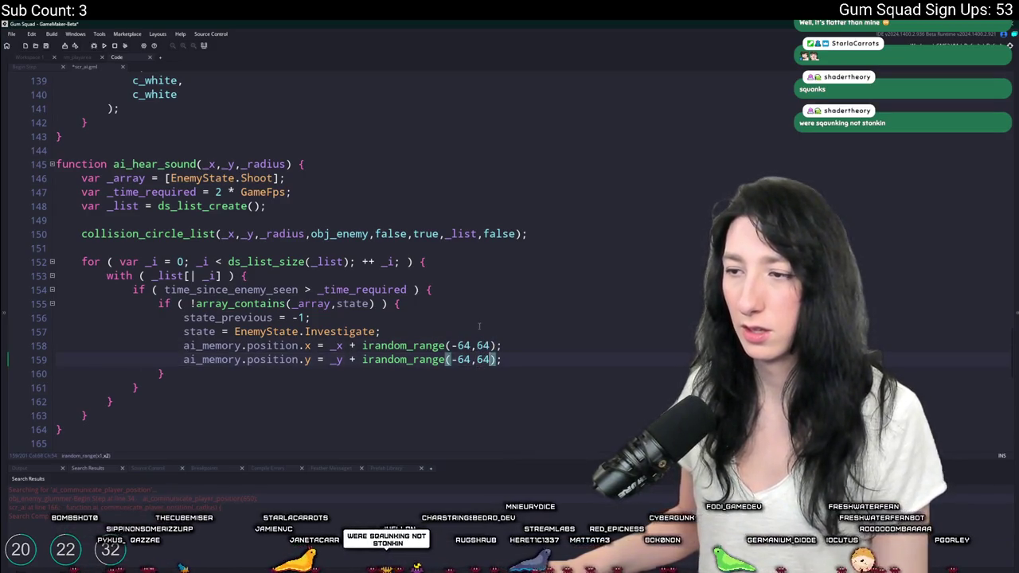
Duplicate the two random position lines below the Investigate assignment.
left_click(51, 63)
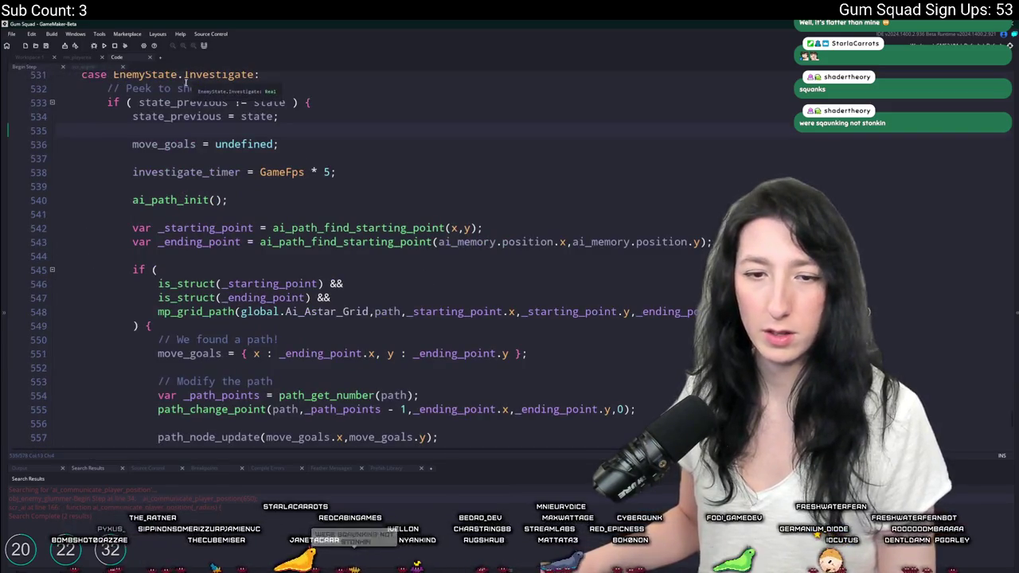
left_click(84, 66)
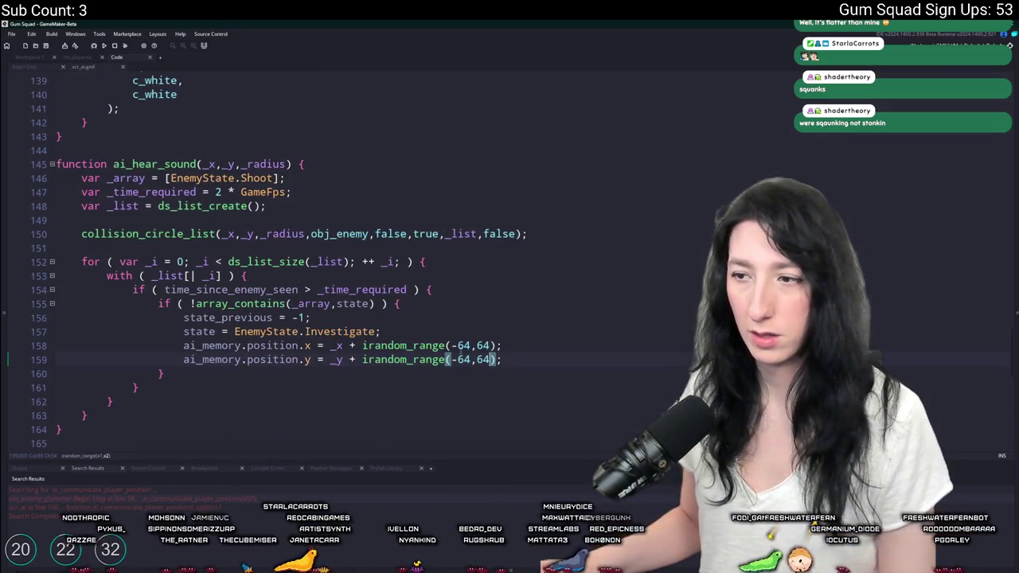
key("Return")
type("while")
left_click(491, 335)
key("BackSpace")
key("BackSpace")
key("BackSpace")
key("Delete")
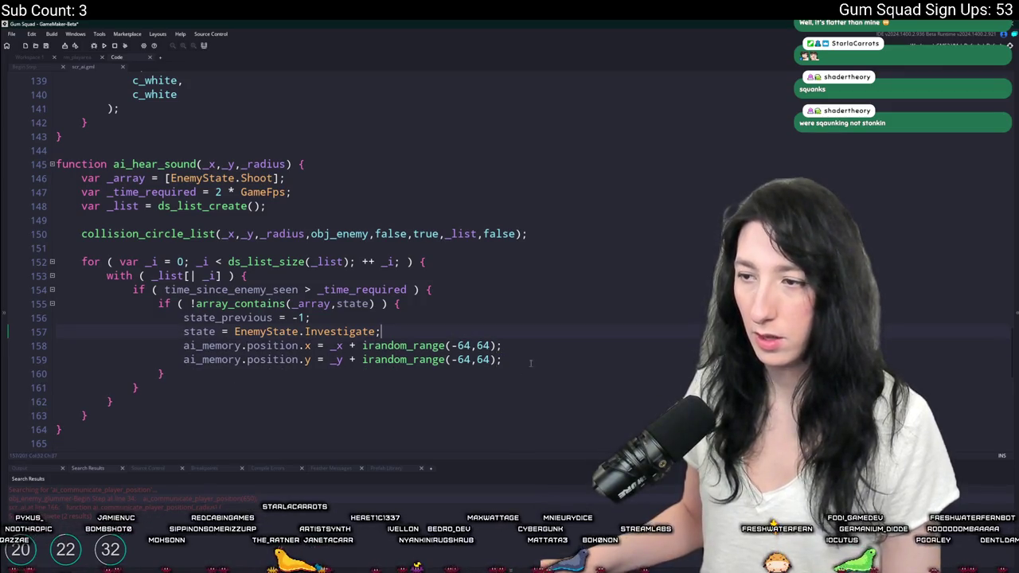
left_click_drag(477, 345, 510, 359)
key("ctrl+d")
left_click(510, 359)
Wrap the duplicated lines in a while place_meeting(ai_memory.position.x, ai_memory.position.y, par_solid) loop.
key("Return")
type("while ( colli")
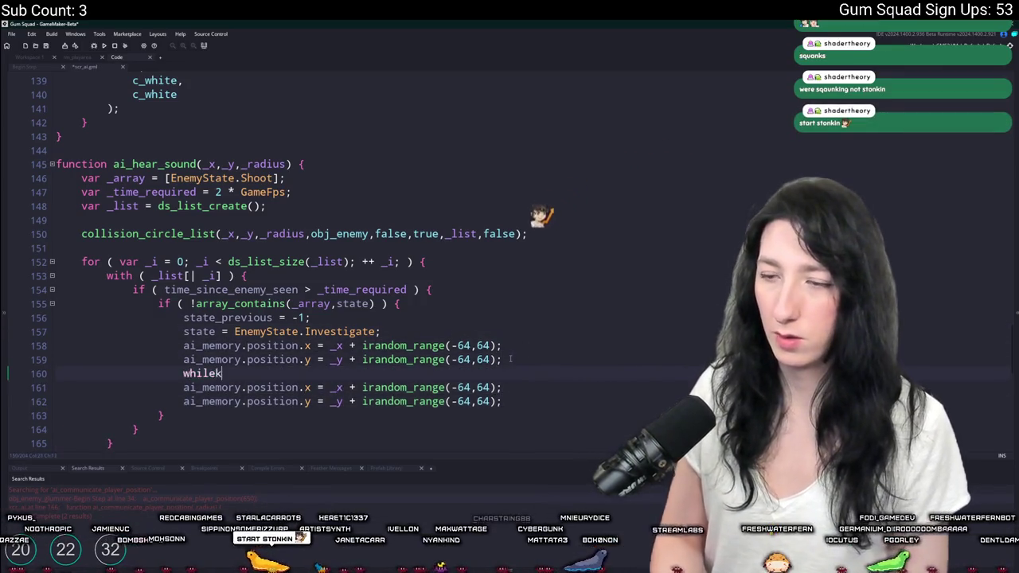
key("BackSpace")
key("BackSpace")
key("BackSpace")
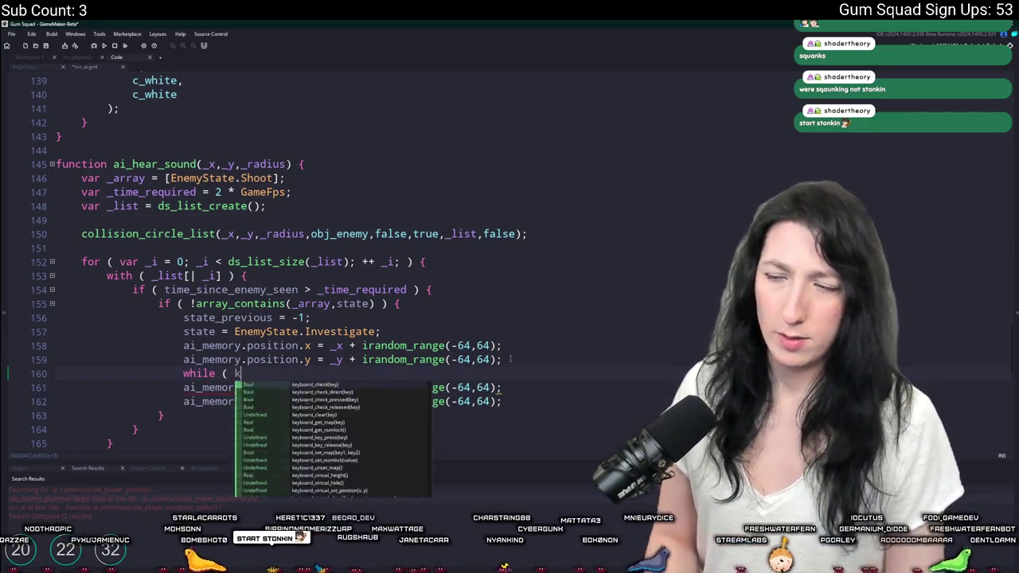
key("BackSpace")
type("place_meet")
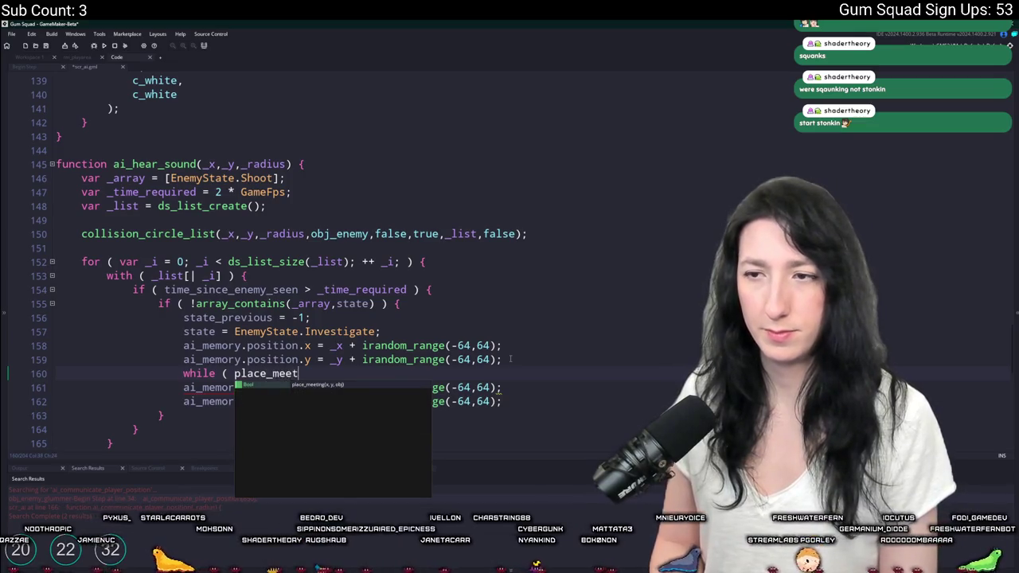
type("ing(")
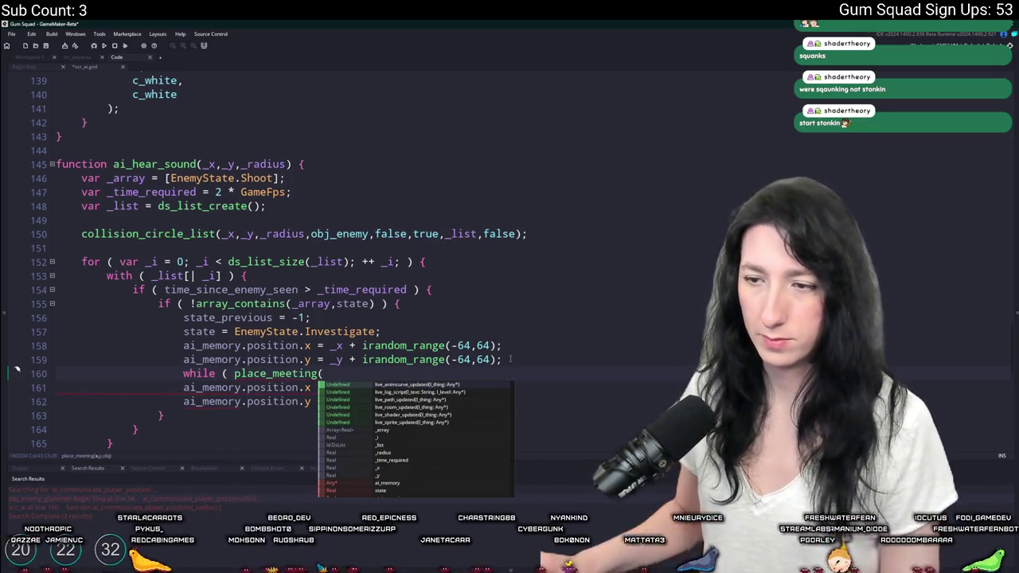
key("Escape")
key("Down")
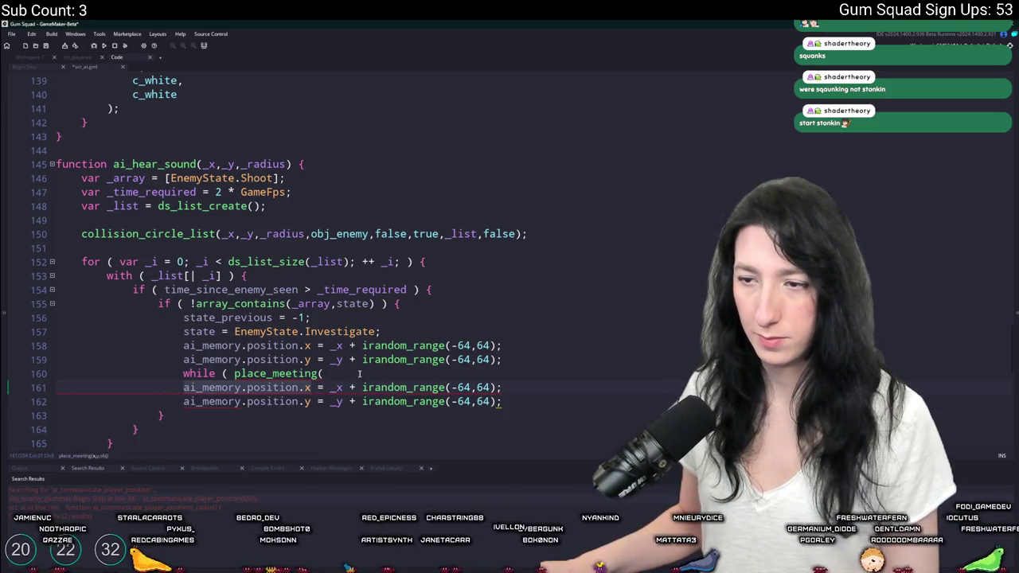
left_click(359, 373)
type("ai_memory.position.x,ai_memory.position.y,par")
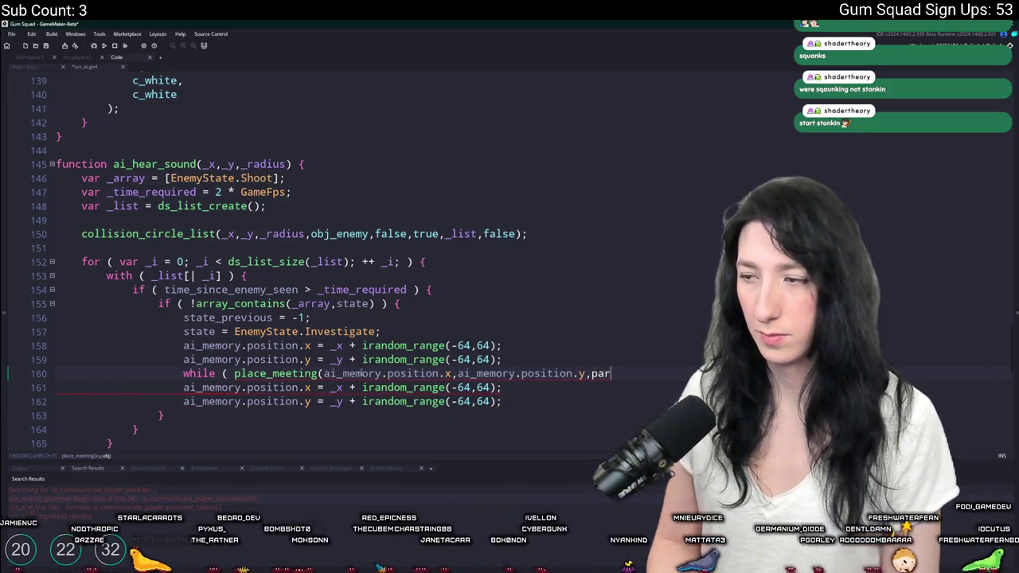
type("_solid)")
left_click(501, 401)
key("Return")
type("}")
left_click_drag(502, 401, 376, 385)
key("Tab")
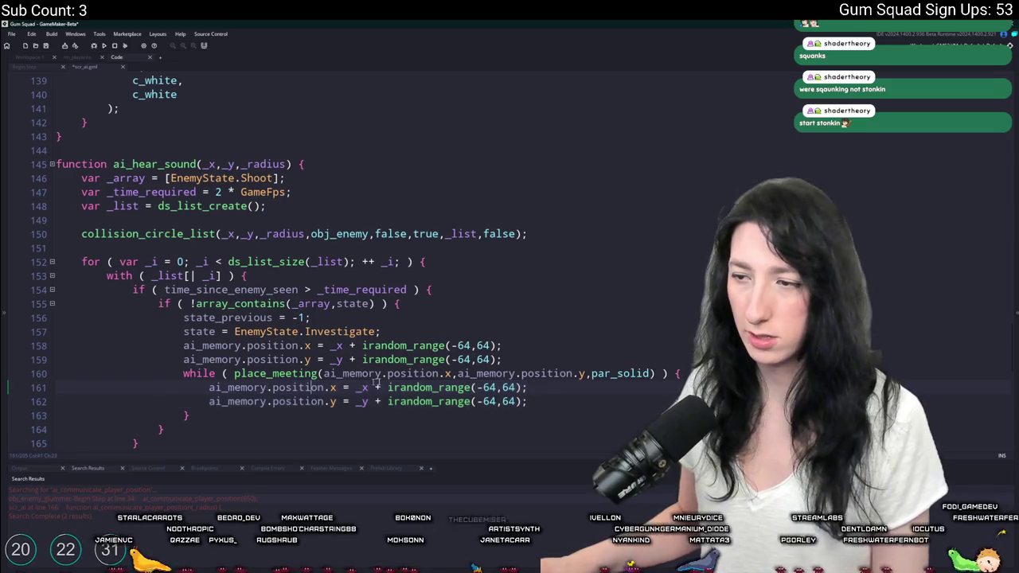
Change every irandom_range bound from -64,64 to -128,128.
left_click(470, 360)
type("128")
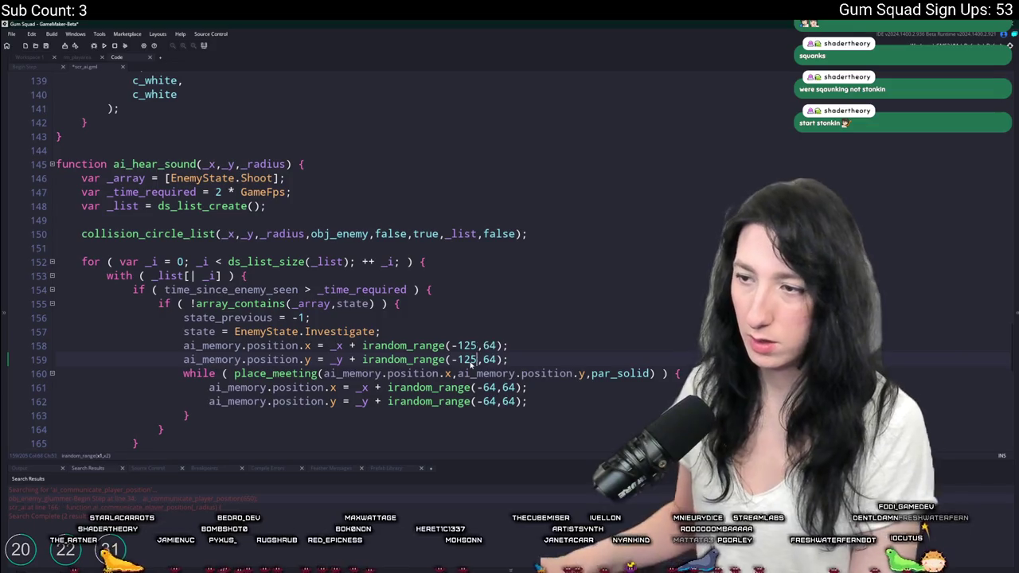
left_click(497, 346)
left_click(483, 360)
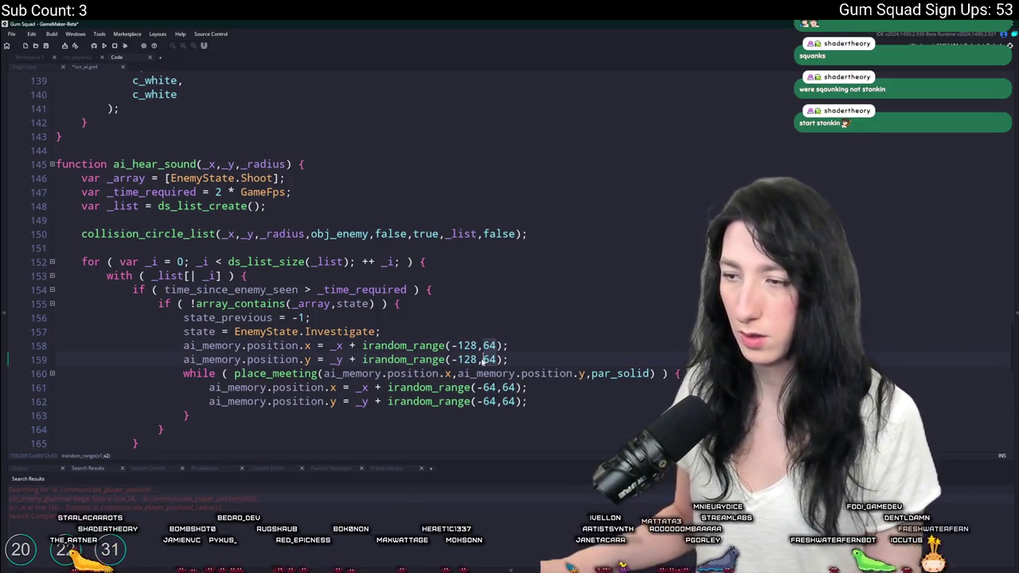
type("128")
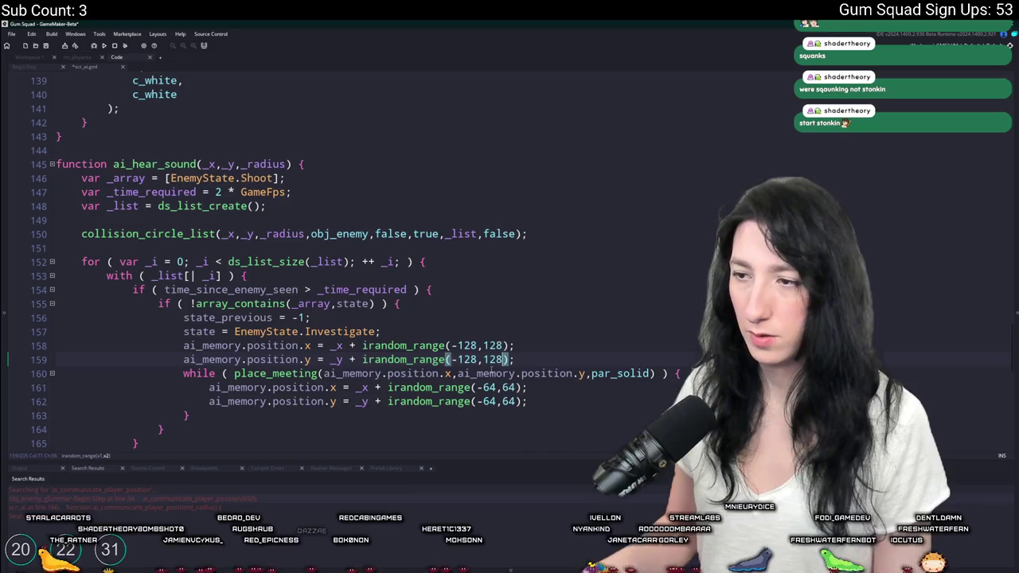
left_click(483, 401)
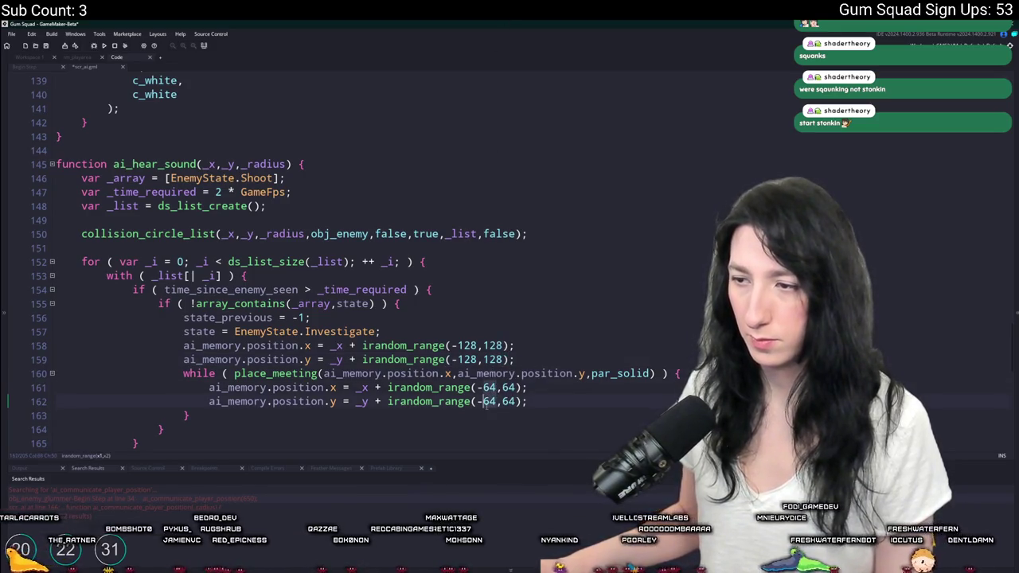
type("128")
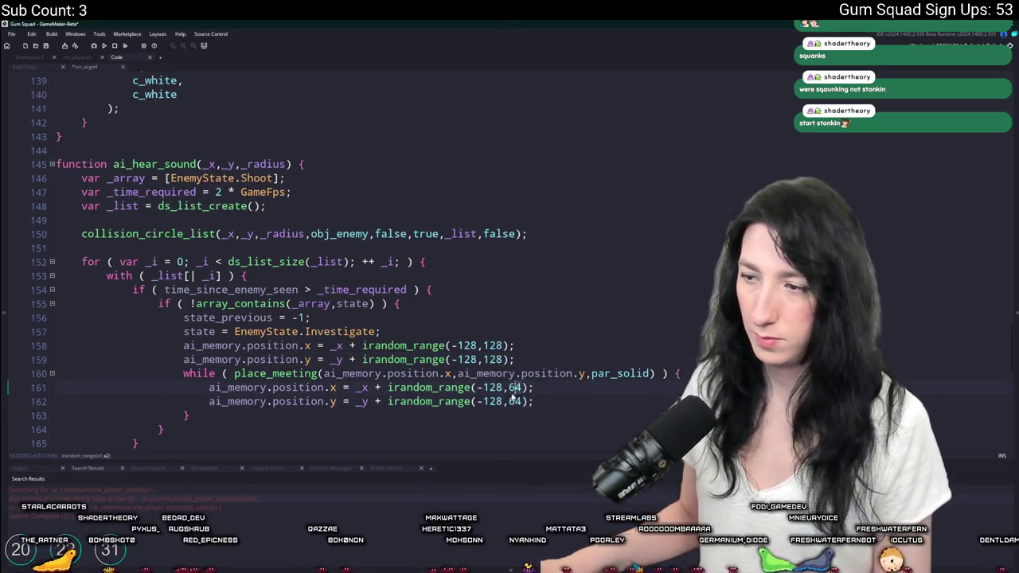
key("Delete")
key("Delete")
type("128")
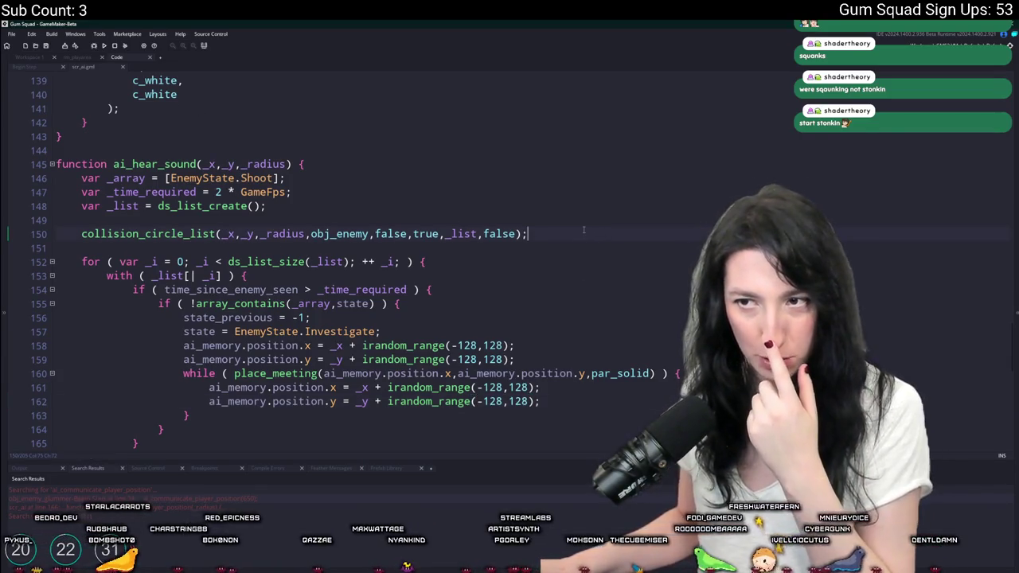
Declare var _dist_modifier; below the collision check, cutting the = _radius part.
left_click(256, 231)
left_click(280, 233)
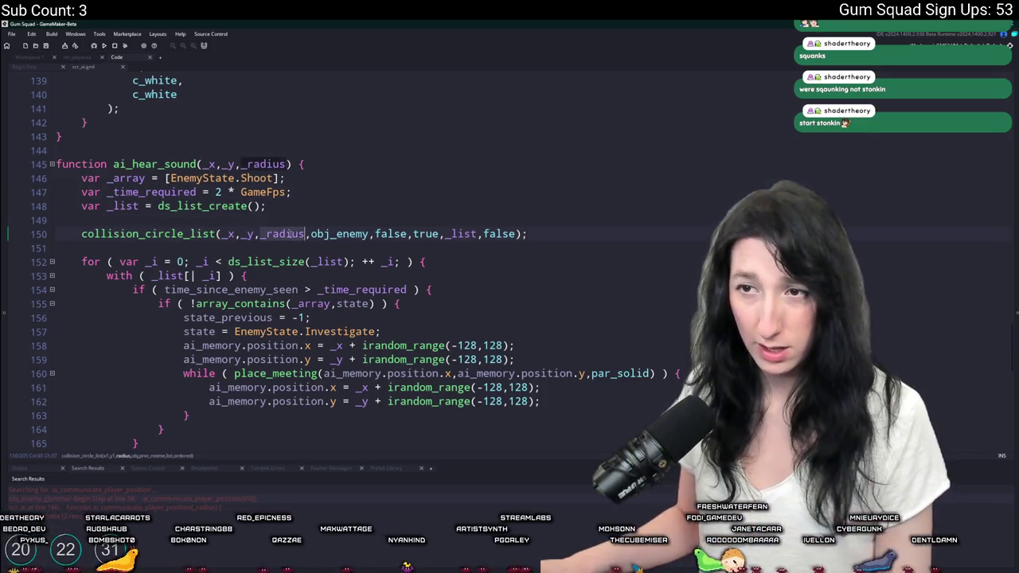
left_click(609, 234)
key("Return")
key("Return")
type("var _dista")
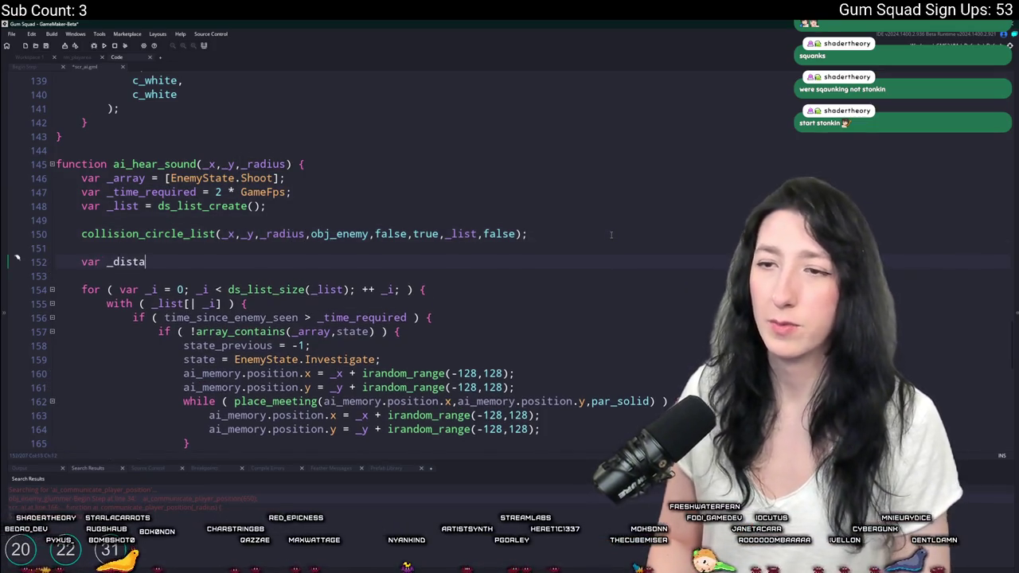
key("BackSpace")
type("_modifier = ")
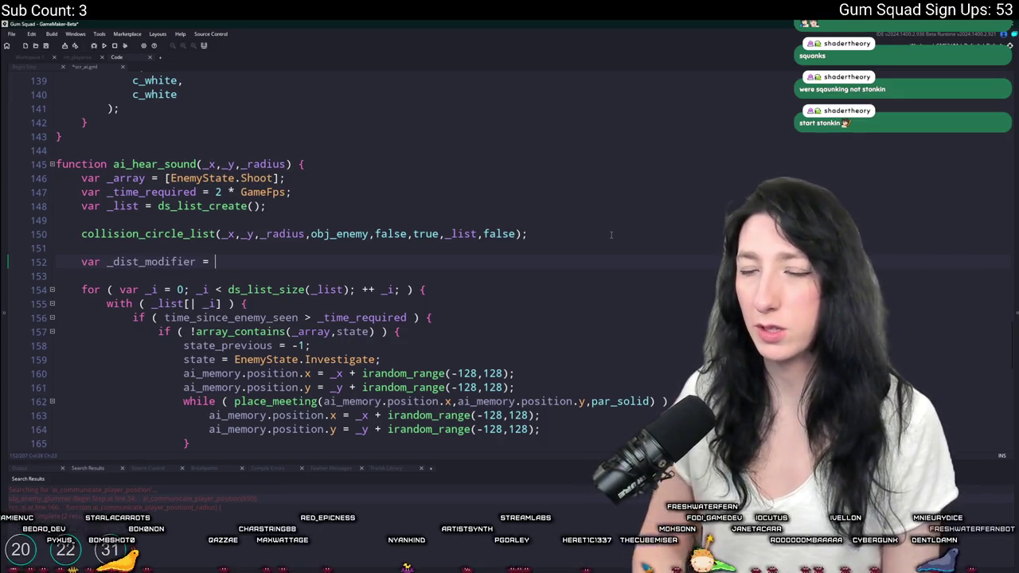
type("_radius")
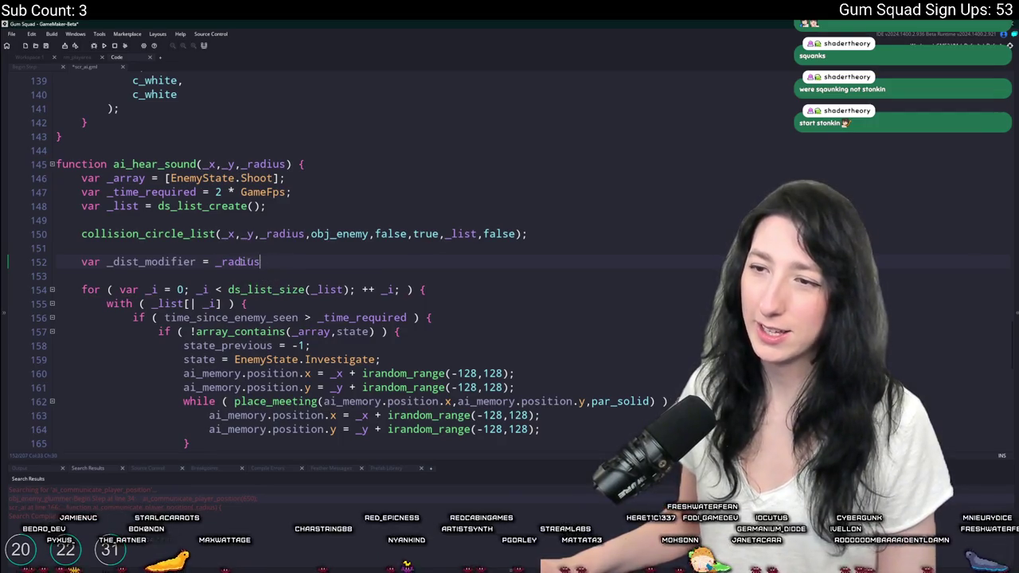
left_click(111, 261)
left_click(195, 262)
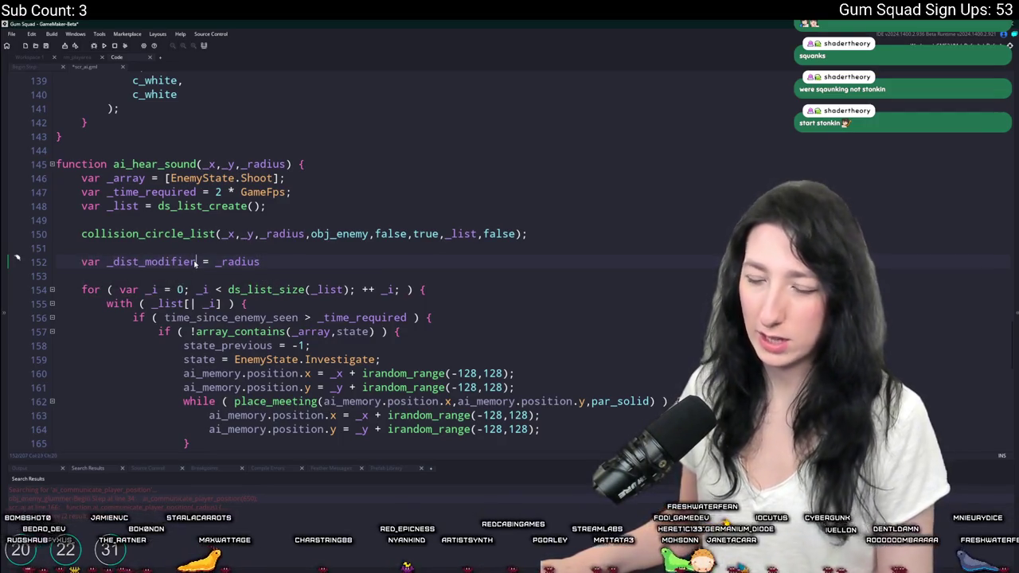
type(";")
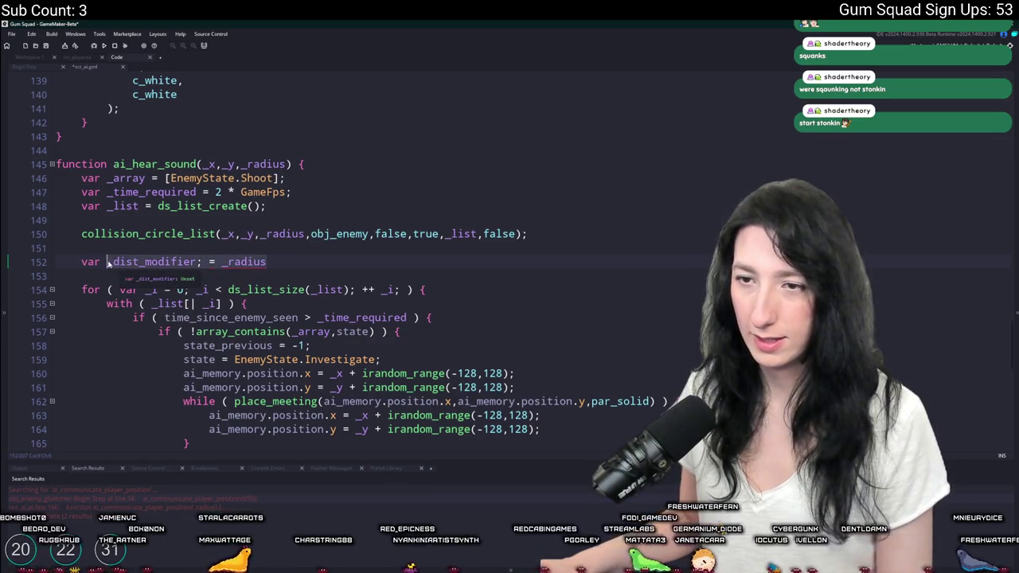
key("shift+End")
key("Delete")
Paste the _dist_modifier = _radius assignment into the investigate branch.
left_click(468, 307)
key("Return")
key("ctrl+z")
key("Down")
key("Down")
key("Down")
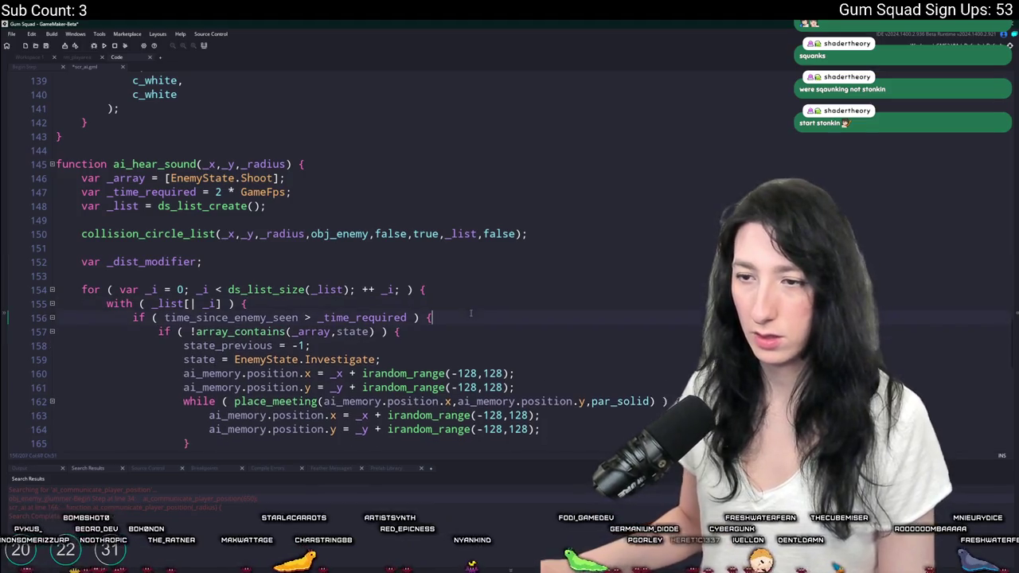
scroll(462, 316, "down", 1)
key("Home")
key("Return")
key("Up")
type("_dist_modifier; = _radius")
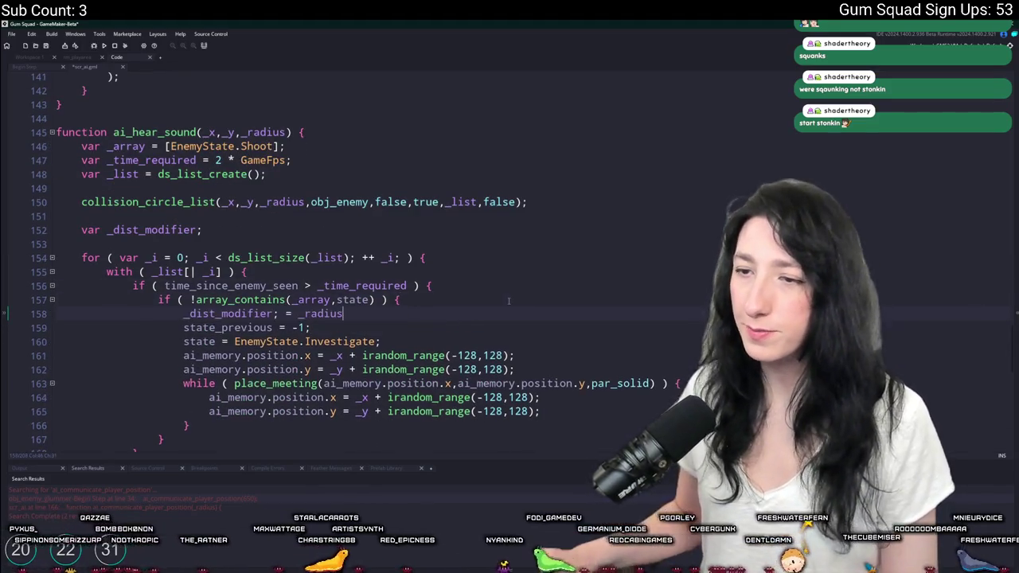
key("Return")
Complete the assignment as _dist_modifier = point_distance(x,y,_x,_y) / _radius.
left_click(278, 314)
key("BackSpace")
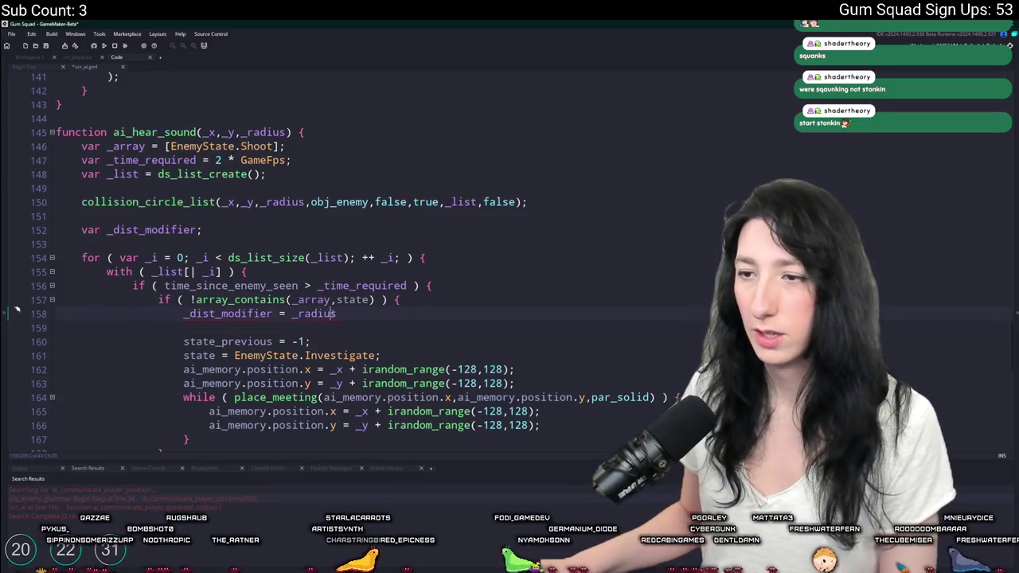
type("point_distankce")
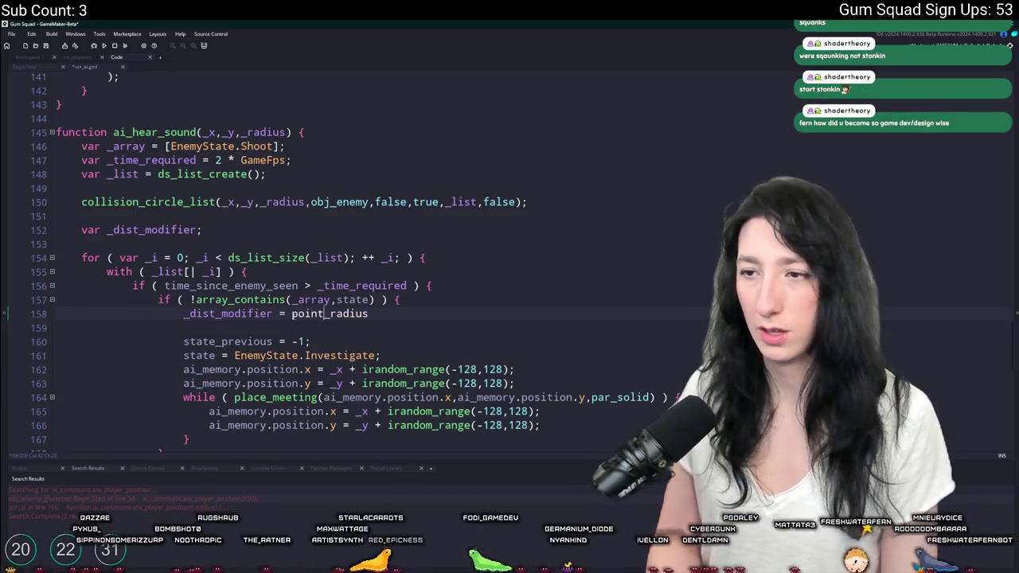
key("BackSpace")
key("BackSpace")
key("BackSpace")
type("ce")
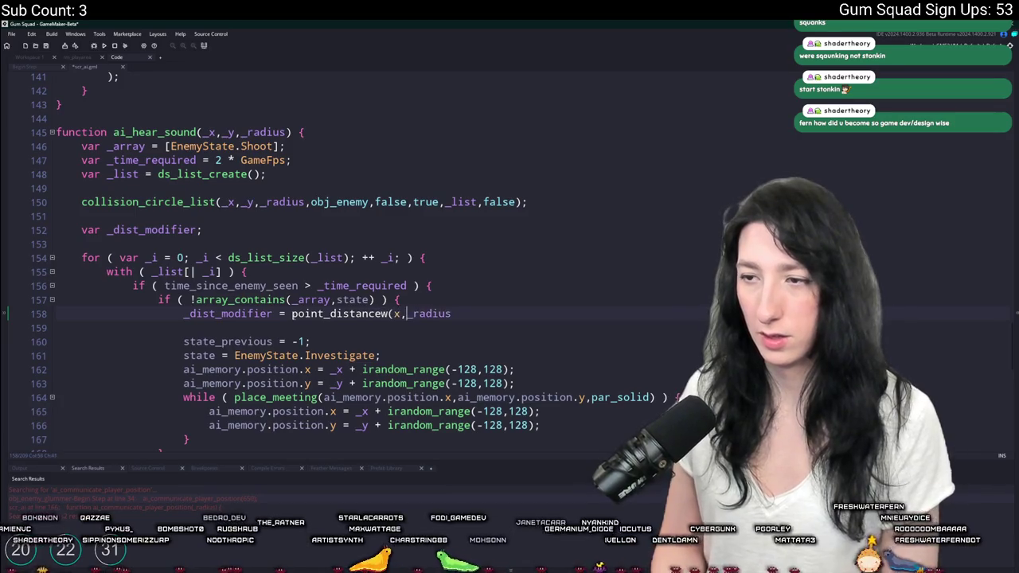
type("(x,y,")
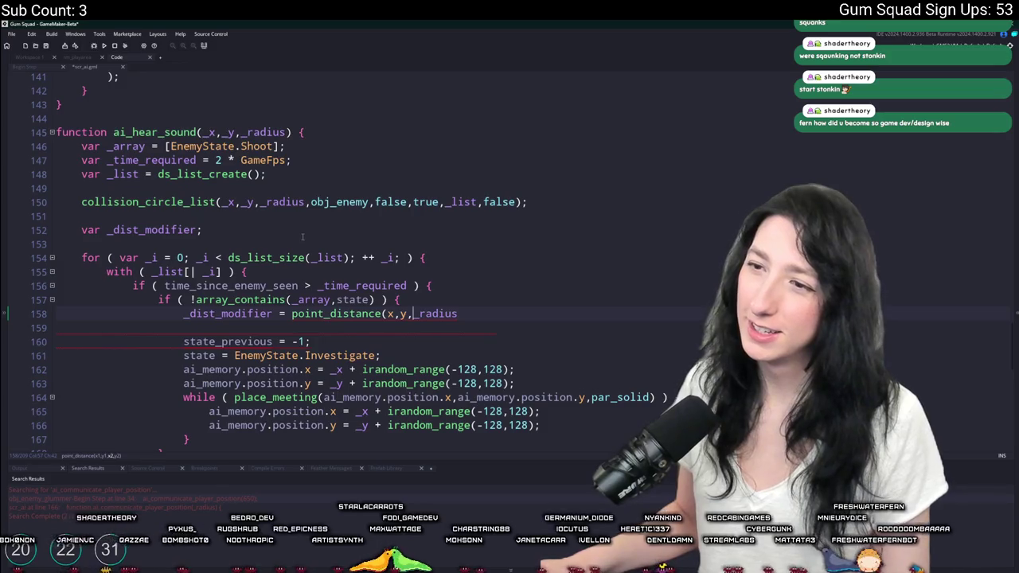
type("_x,_y,")
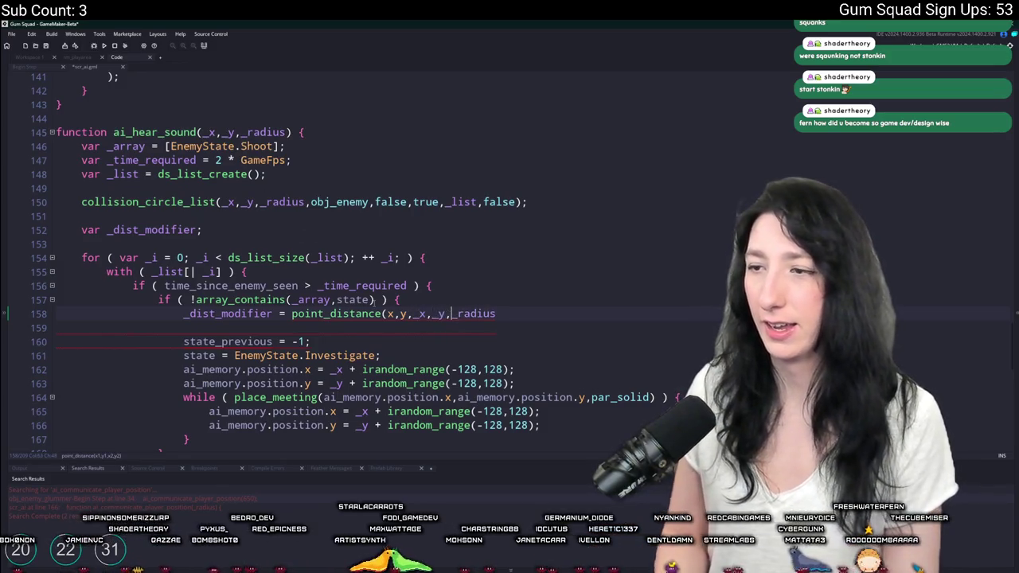
key("BackSpace")
type(") /")
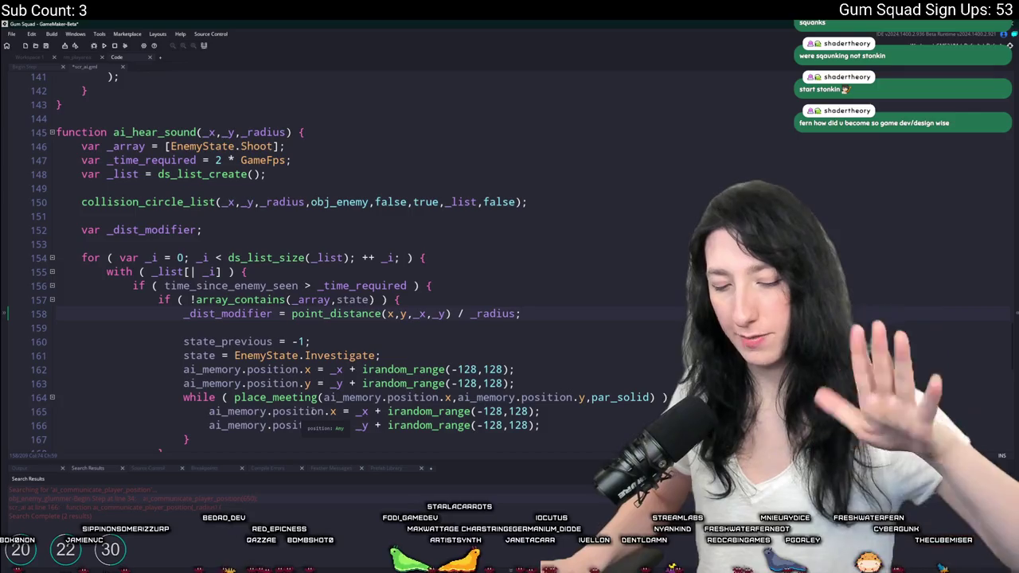
double_click(231, 314)
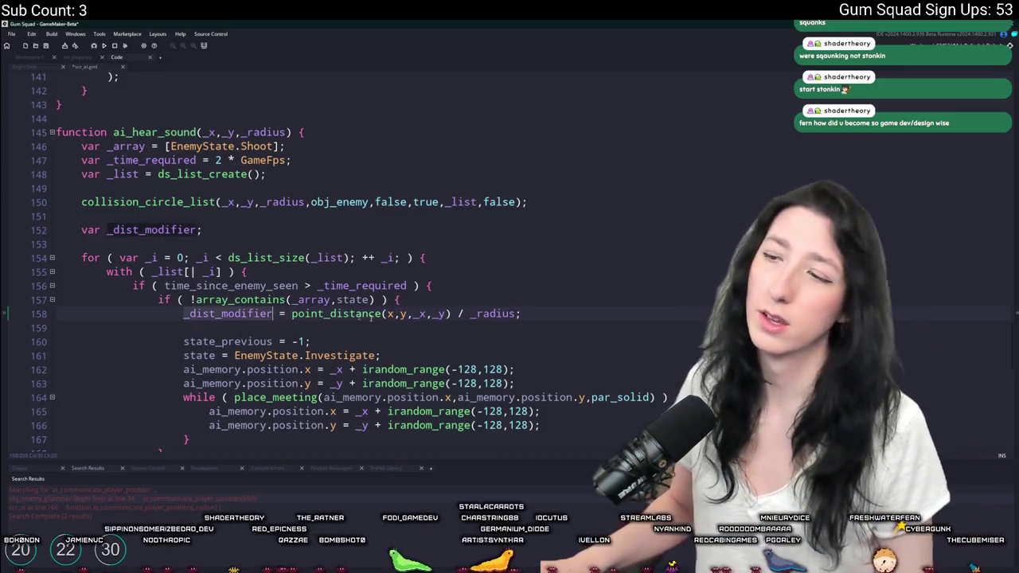
Append * _dist_modifier to the -128 and 128 bounds on lines 162–163 and retry lines 165–166.
scroll(535, 209, "down", 1)
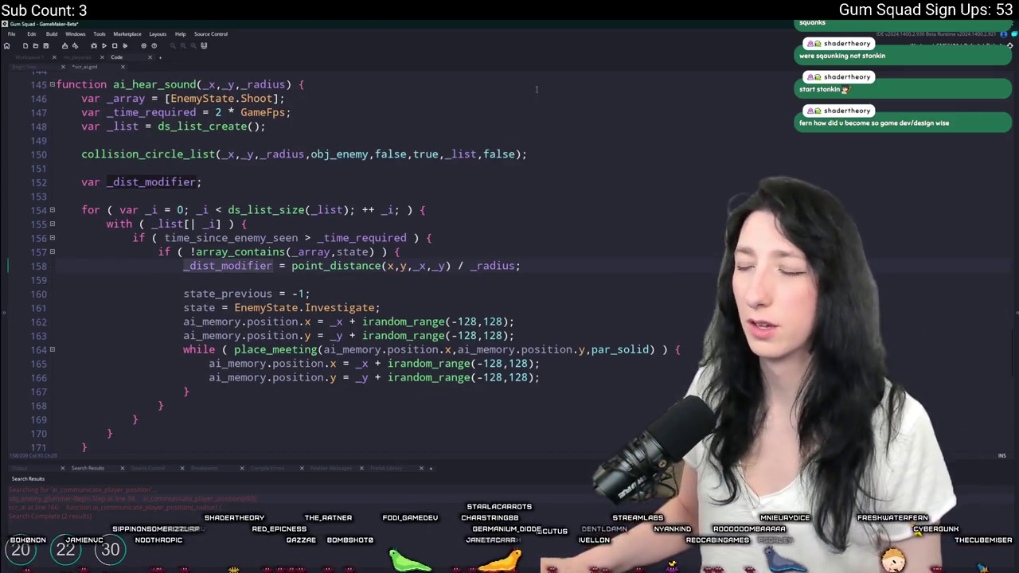
left_click(507, 363)
left_click_drag(477, 321, 477, 335)
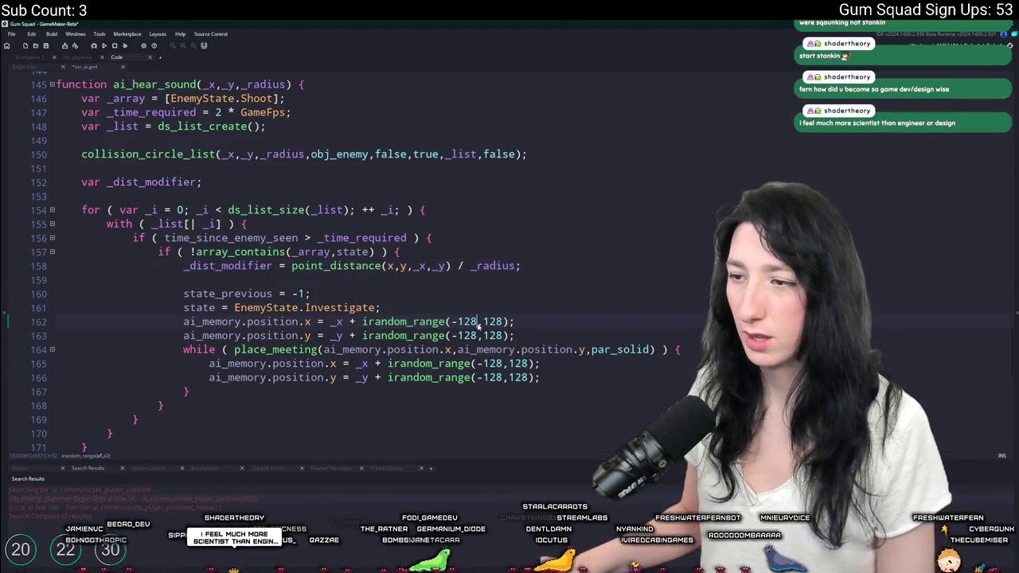
type("* _dist_modifier")
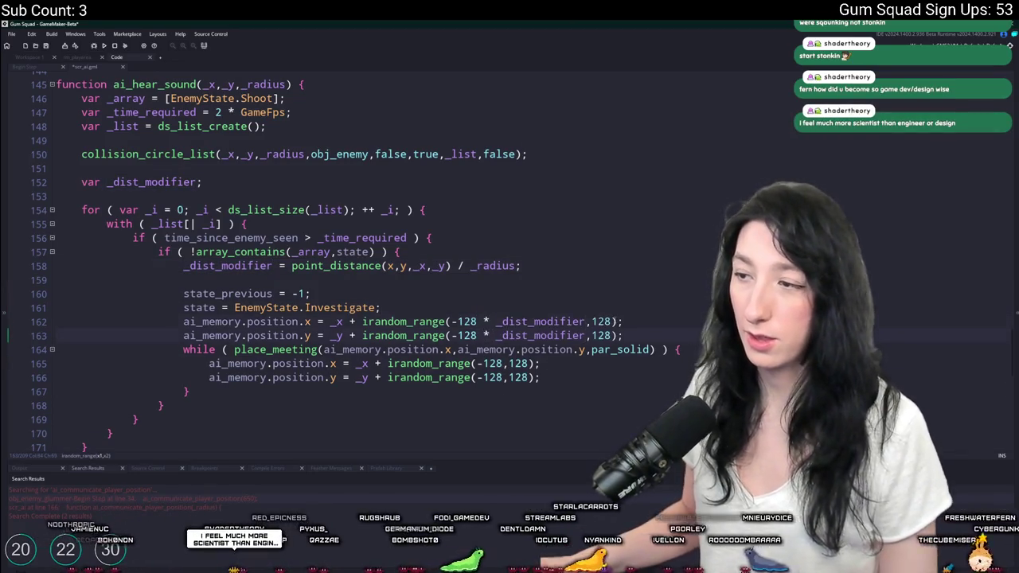
key("Right")
key("Right")
key("Right")
type("* _dist_modifier")
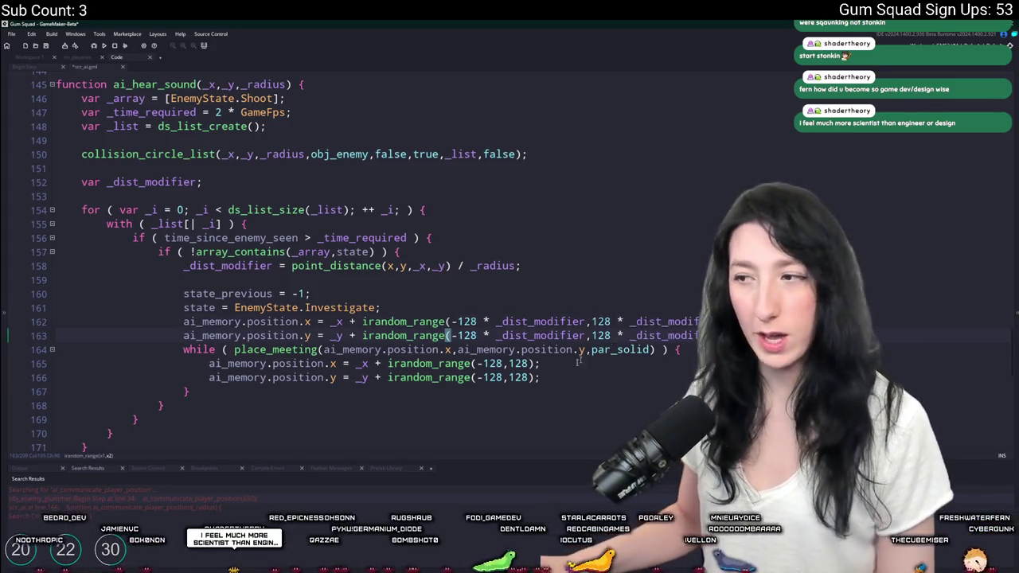
left_click_drag(503, 363, 503, 377)
type("* _dist_modifier")
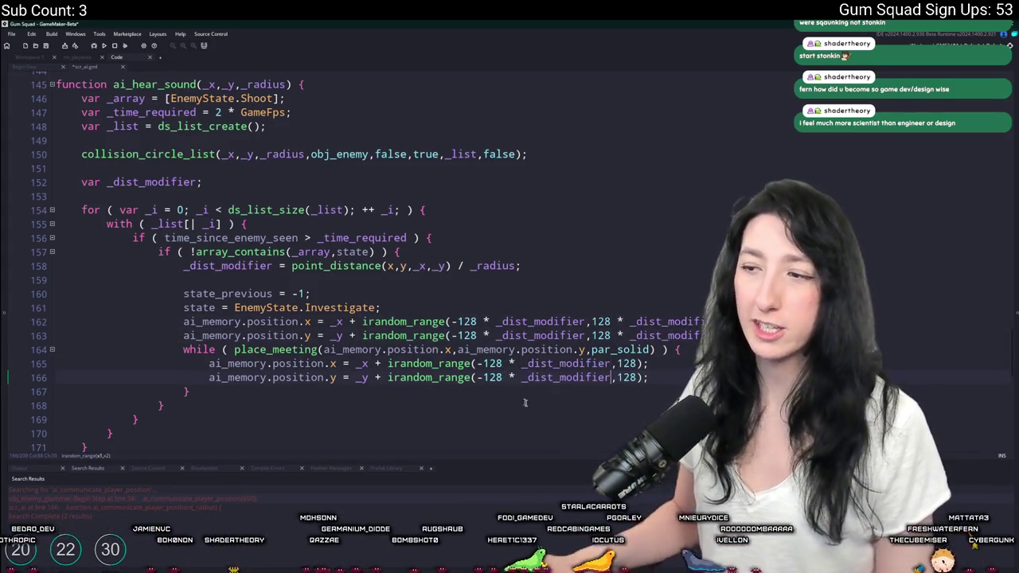
type(" * _dist_modifier")
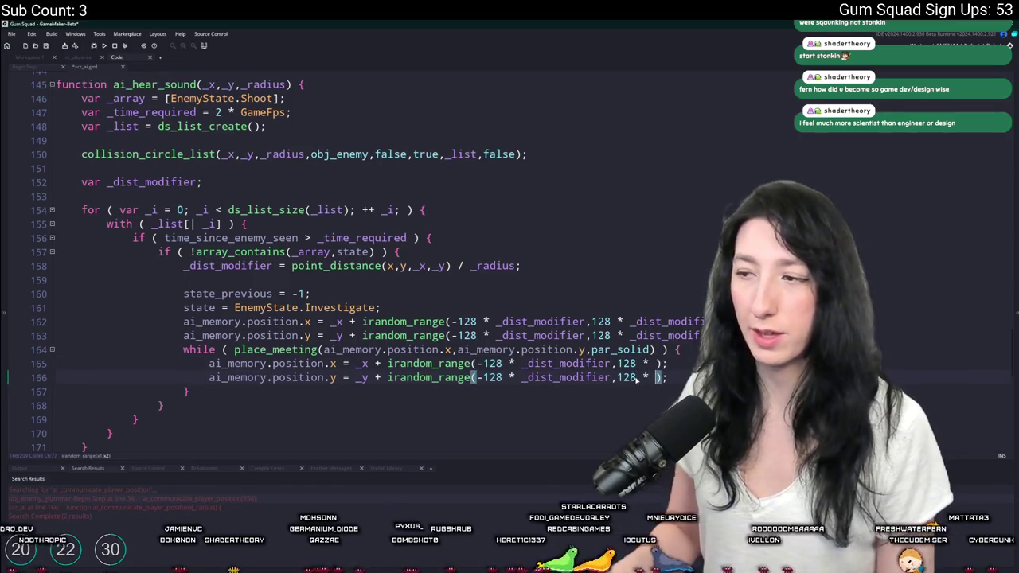
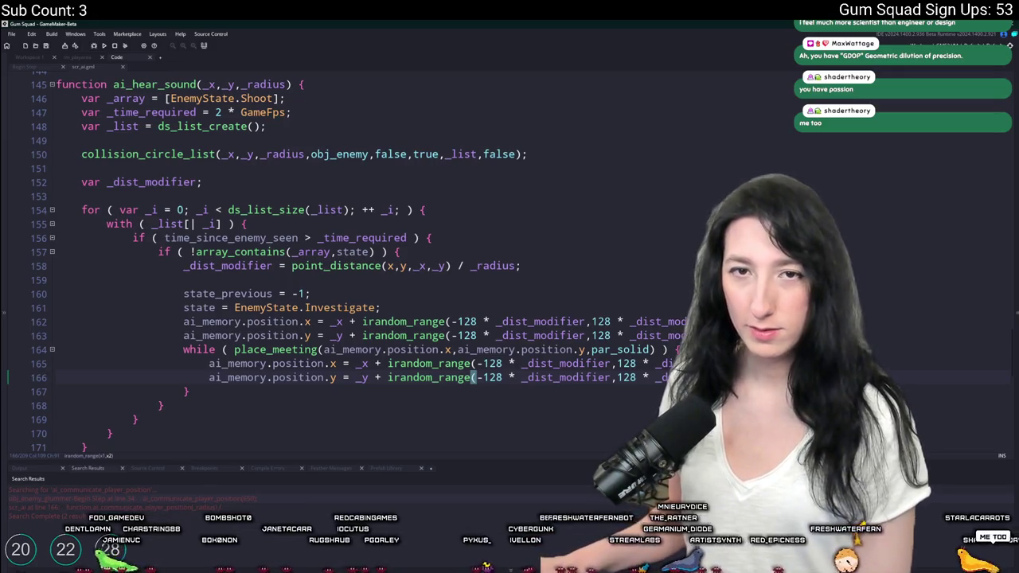
In ai_hear_sound, put the cursor after line 164's while condition, then on blank line 153.
left_click(682, 350)
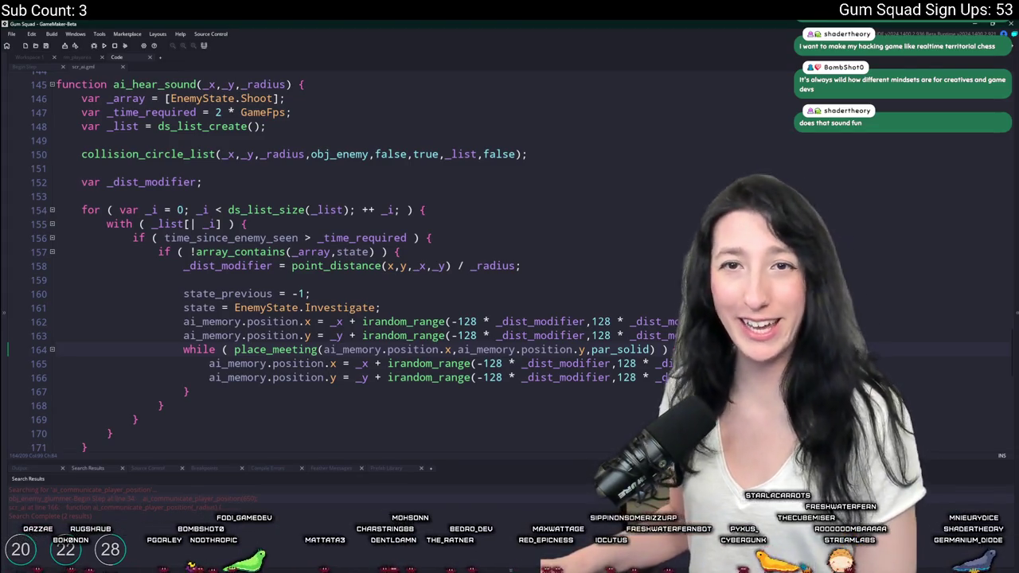
left_click(461, 197)
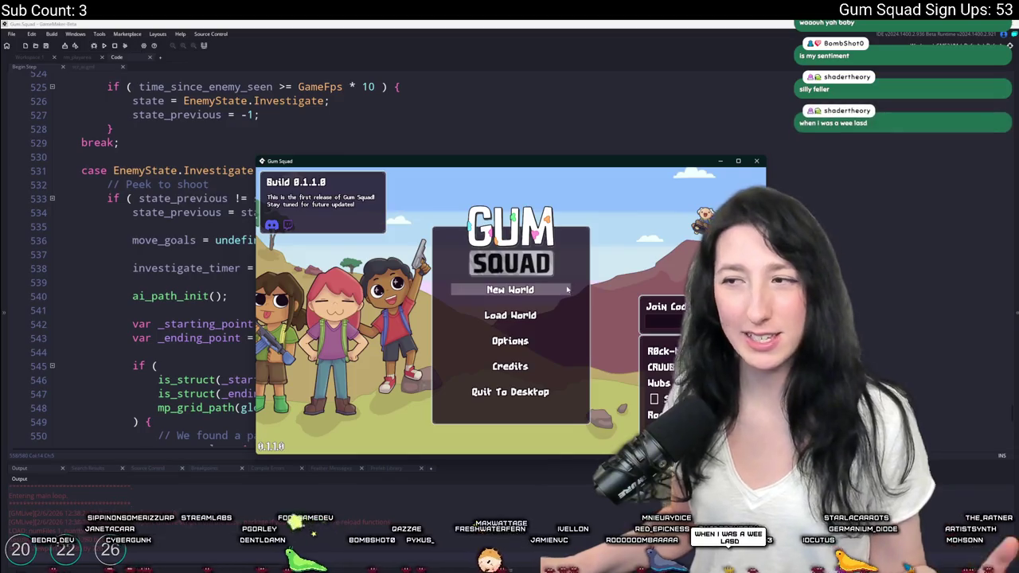
Create a new world lobby and maximize the game window.
left_click(509, 290)
left_click(510, 370)
double_click(539, 163)
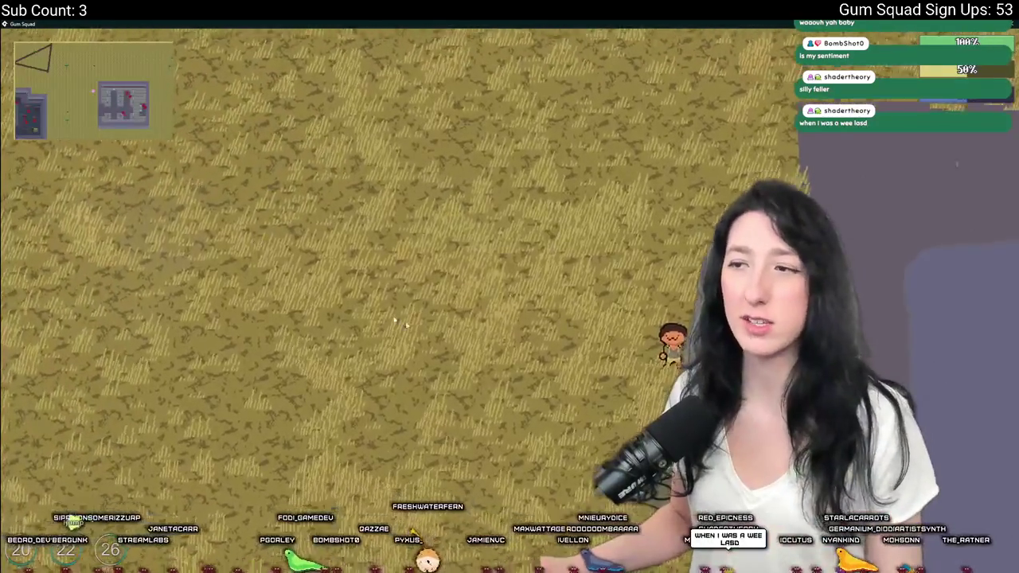
Walk the character north-west across the field to the purple building.
key("Tab")
key("Tab")
key("d")
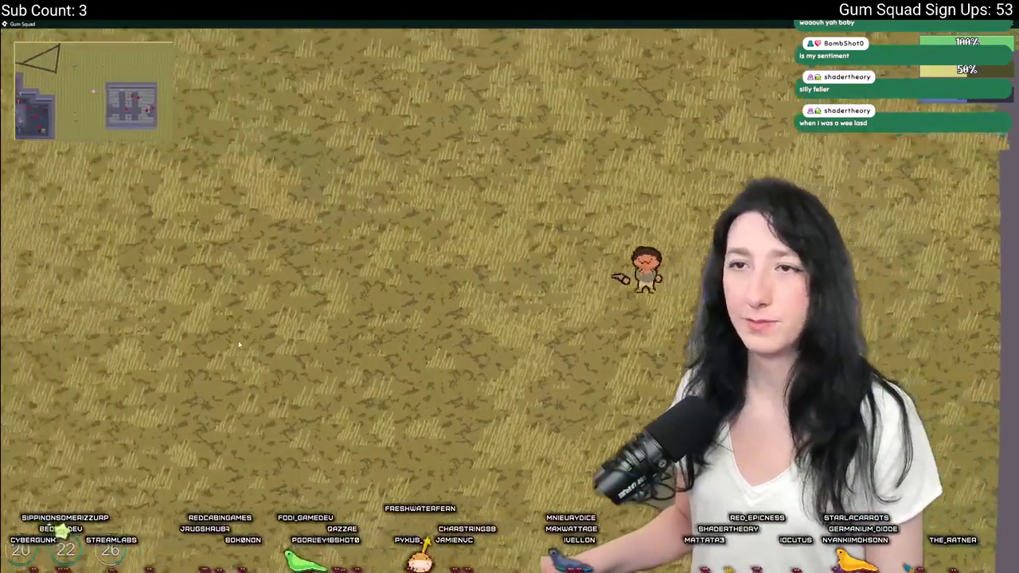
key("w")
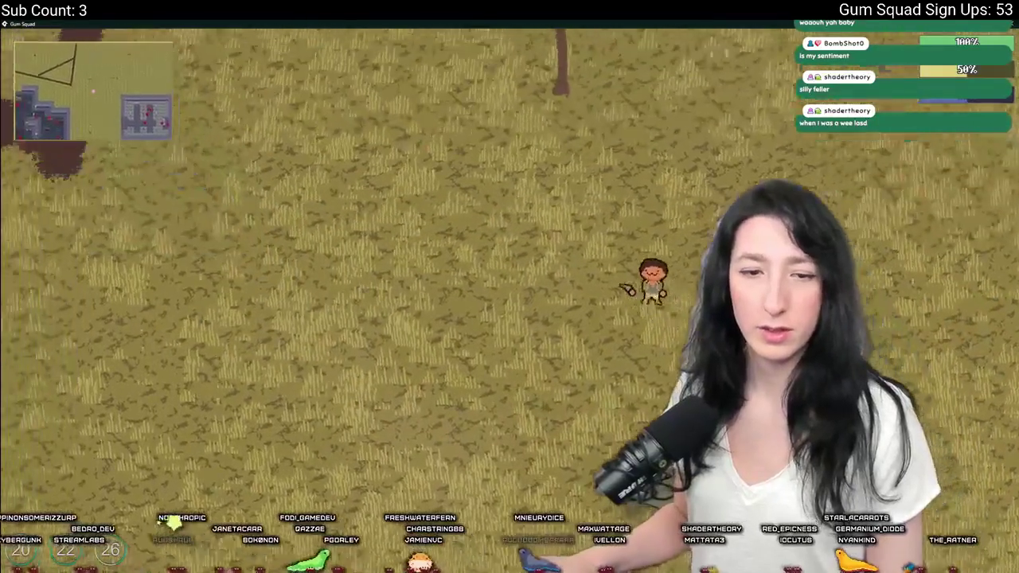
key("a")
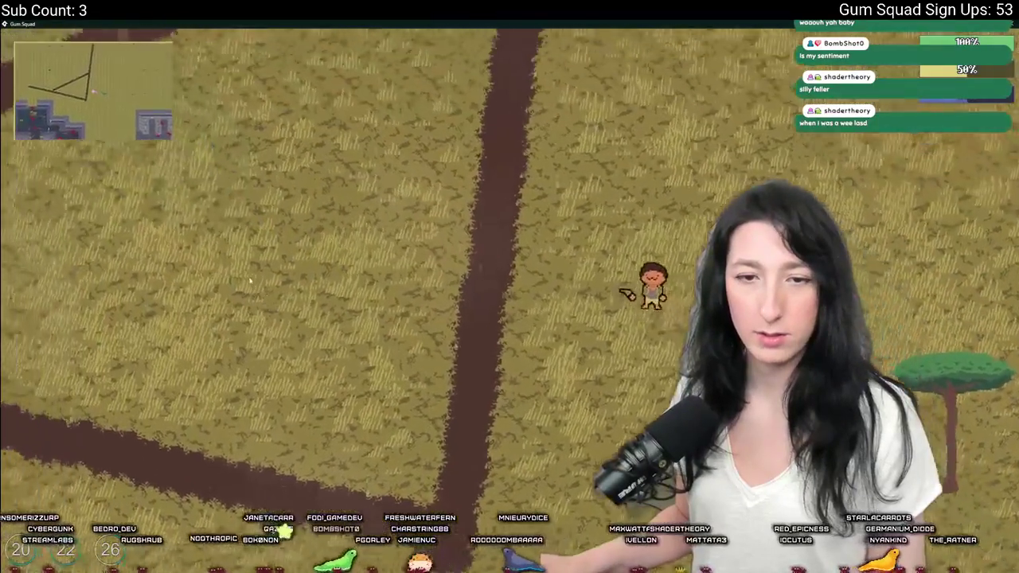
key("a")
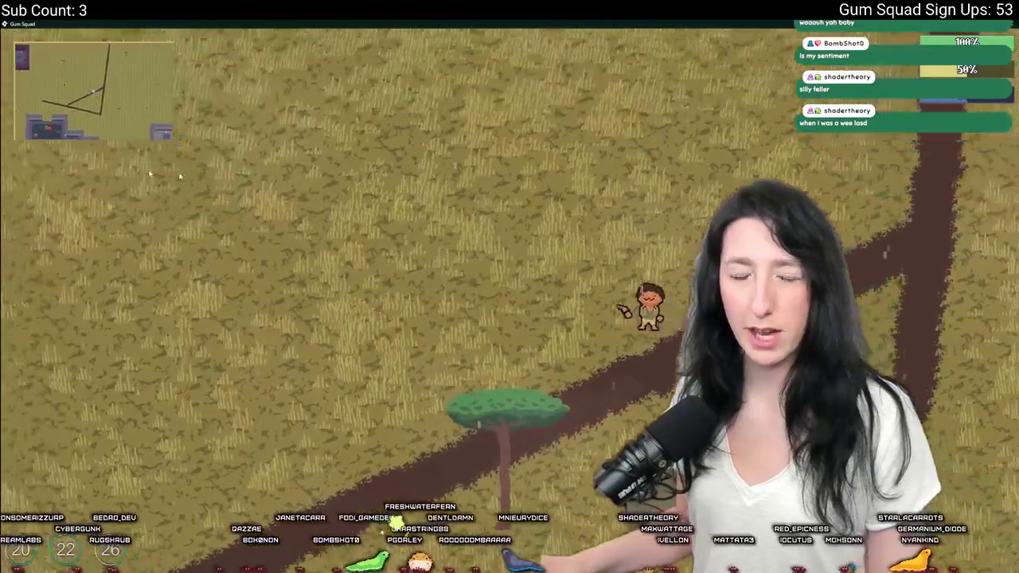
key("a")
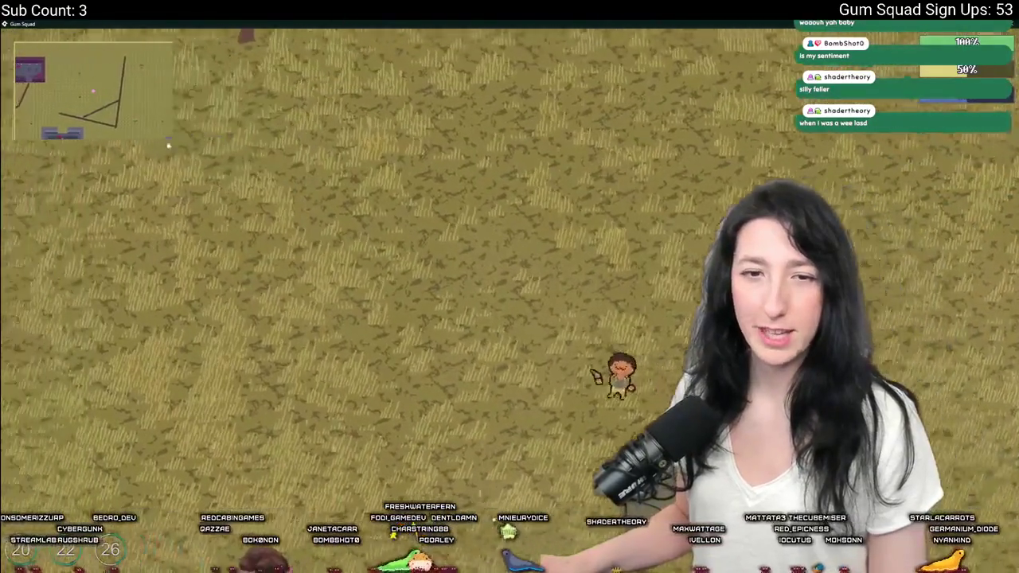
key("a")
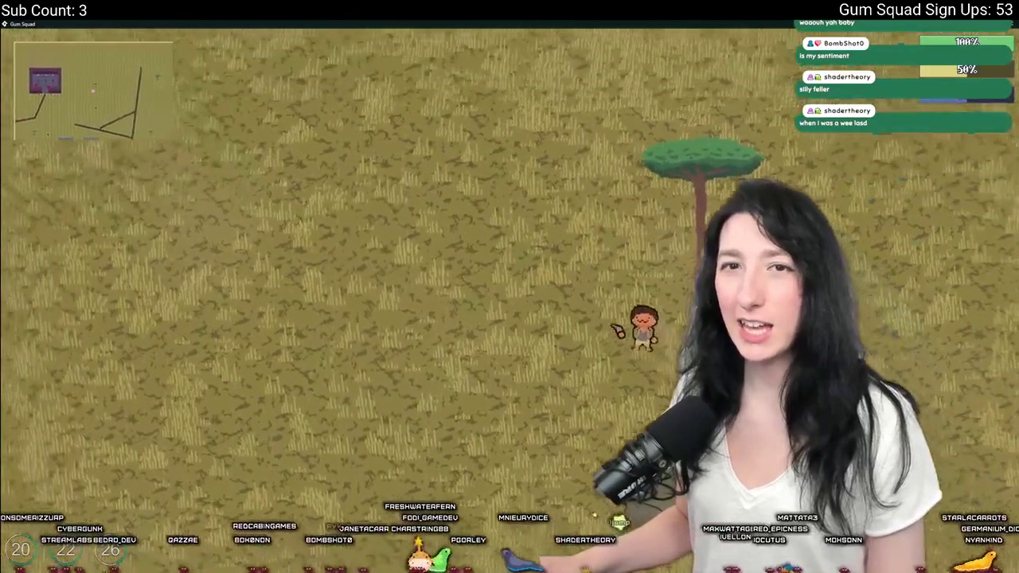
key("a")
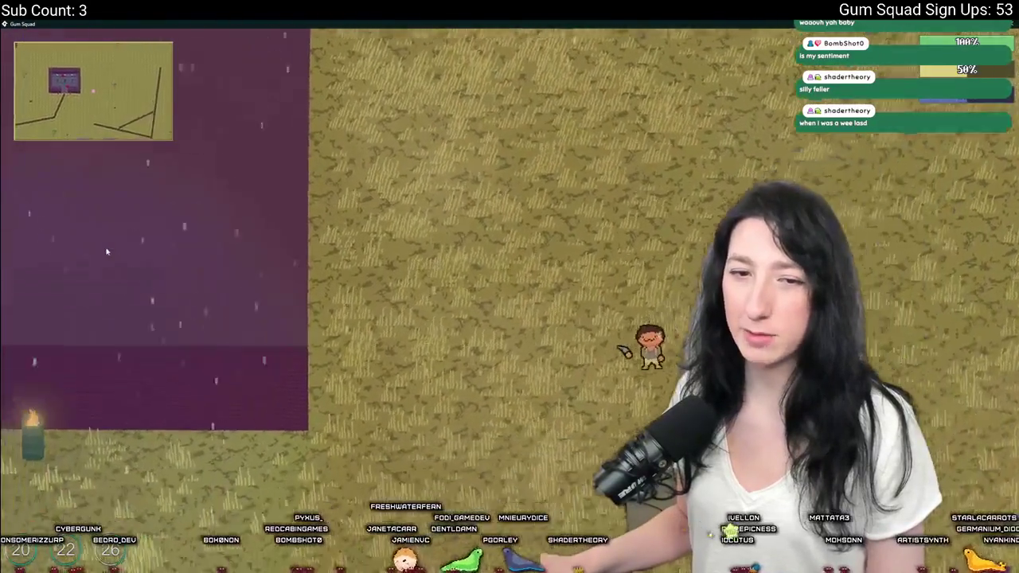
key("a")
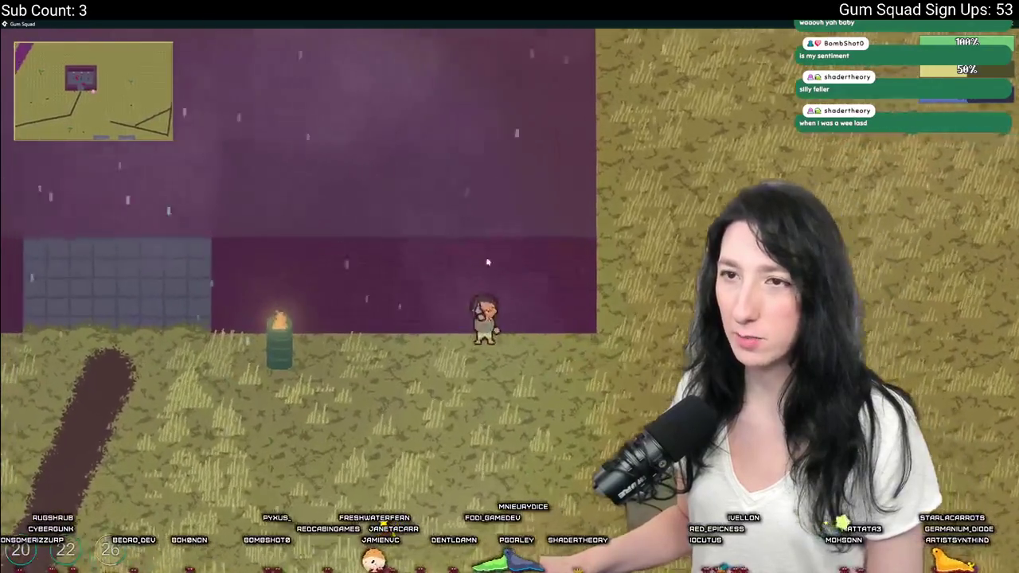
key("w")
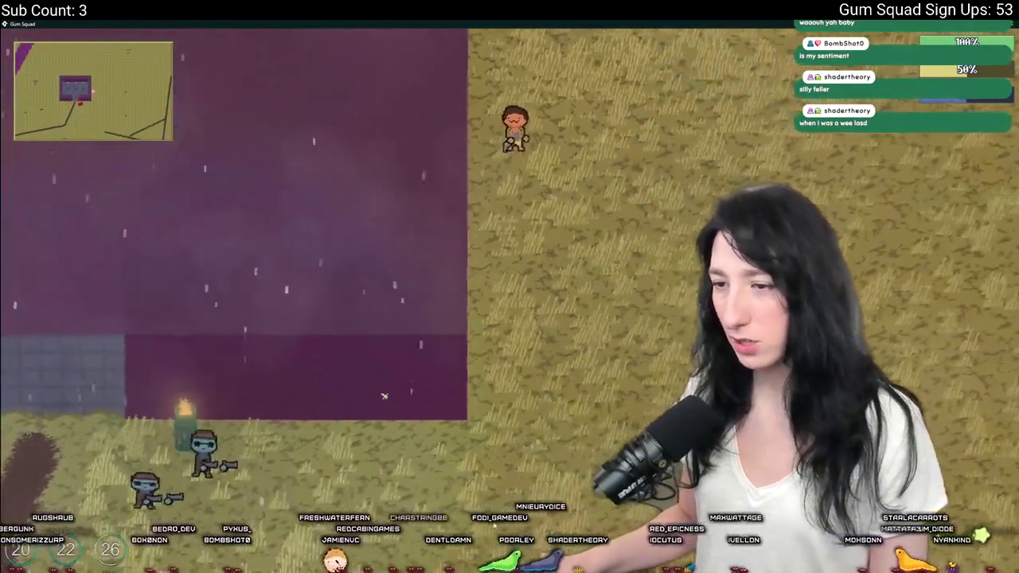
key("a")
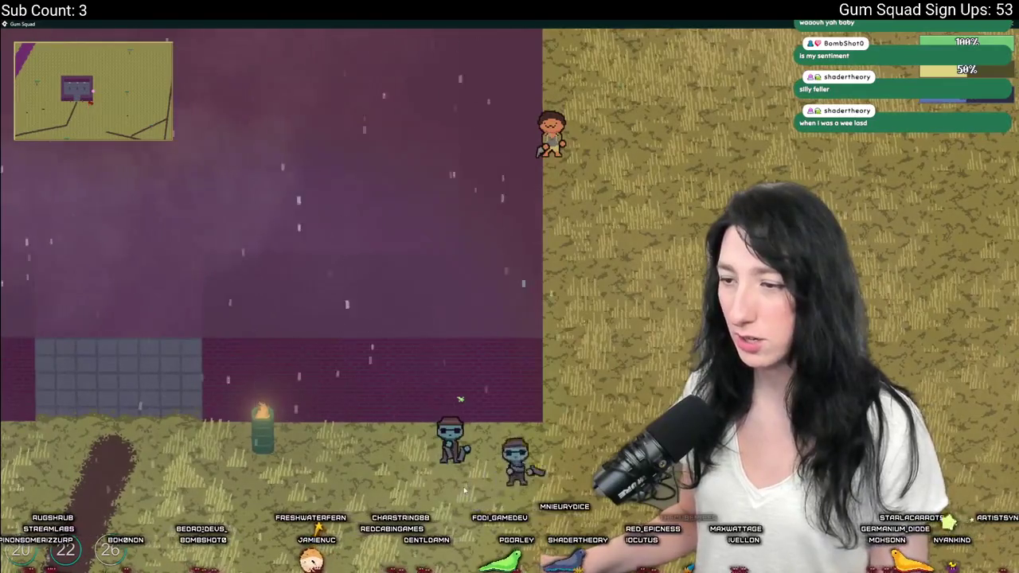
key("d")
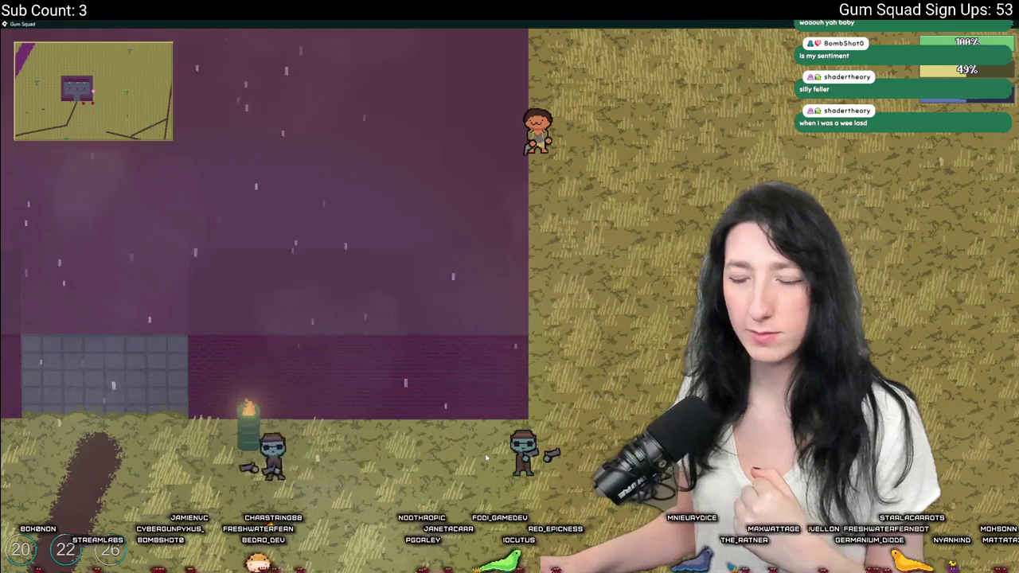
Roam around the purple building, walk into the soldiers, then leave the game for the code.
key("w")
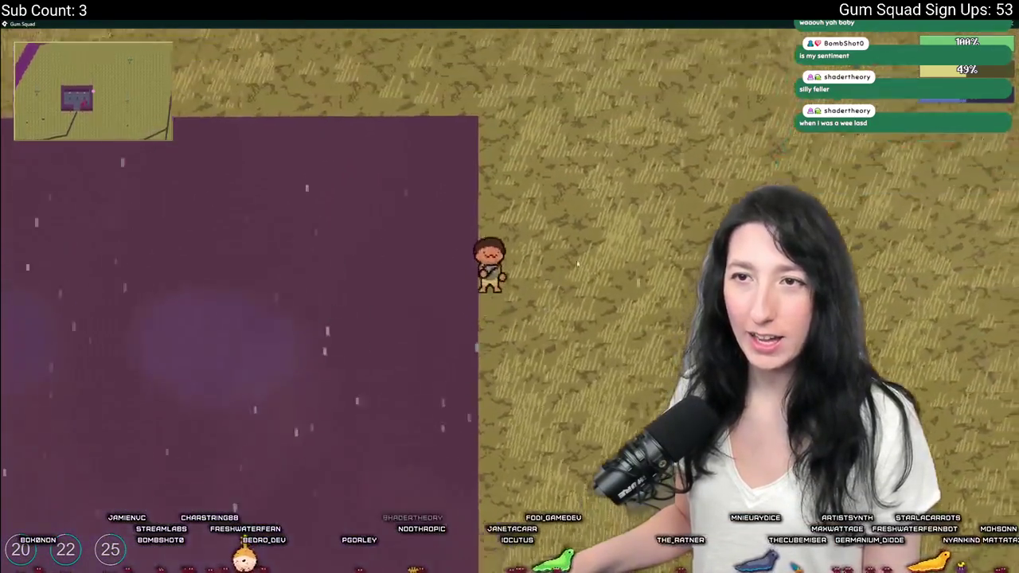
key("d")
key("s")
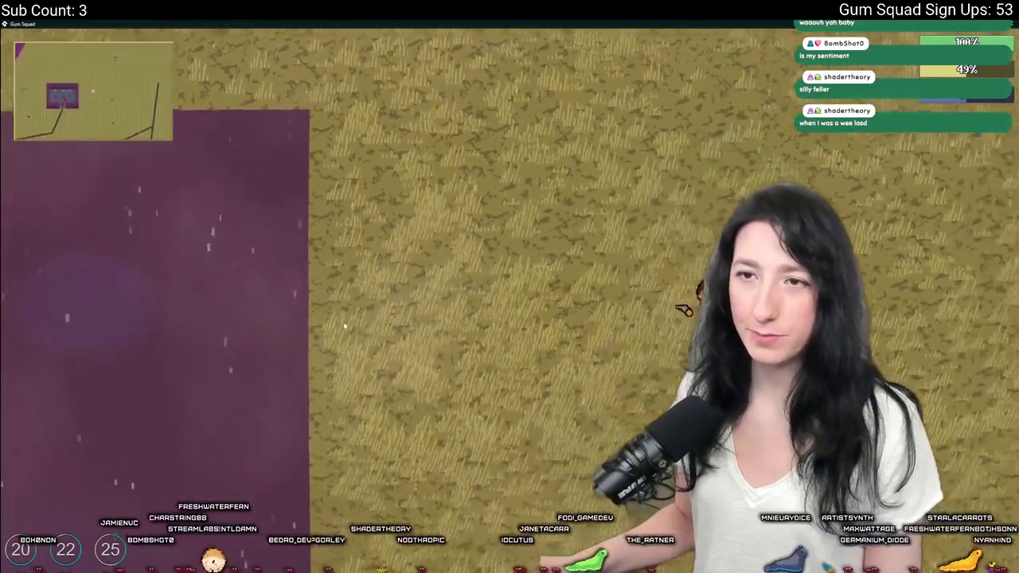
key("a")
key("w")
key("a")
key("w")
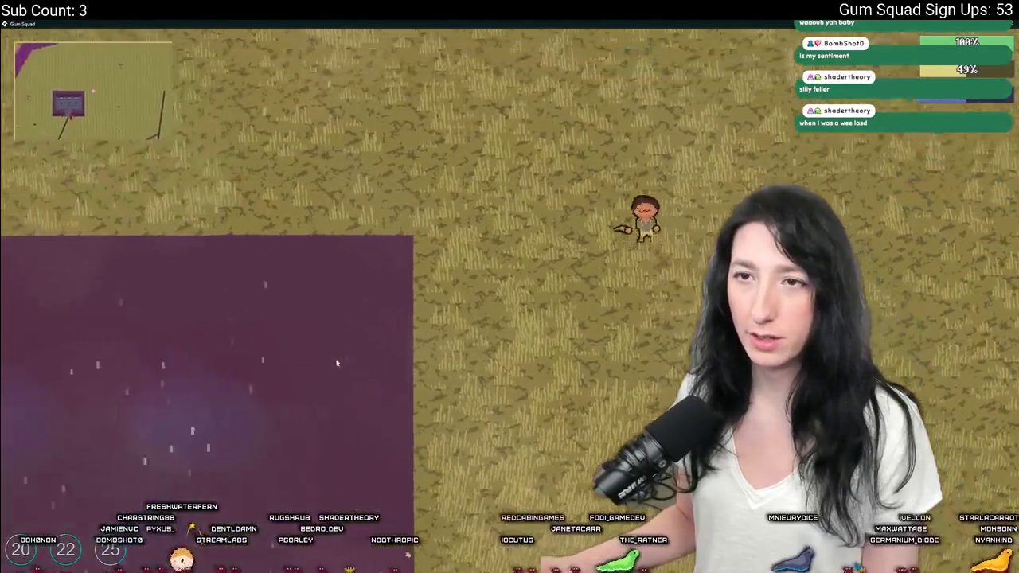
key("s")
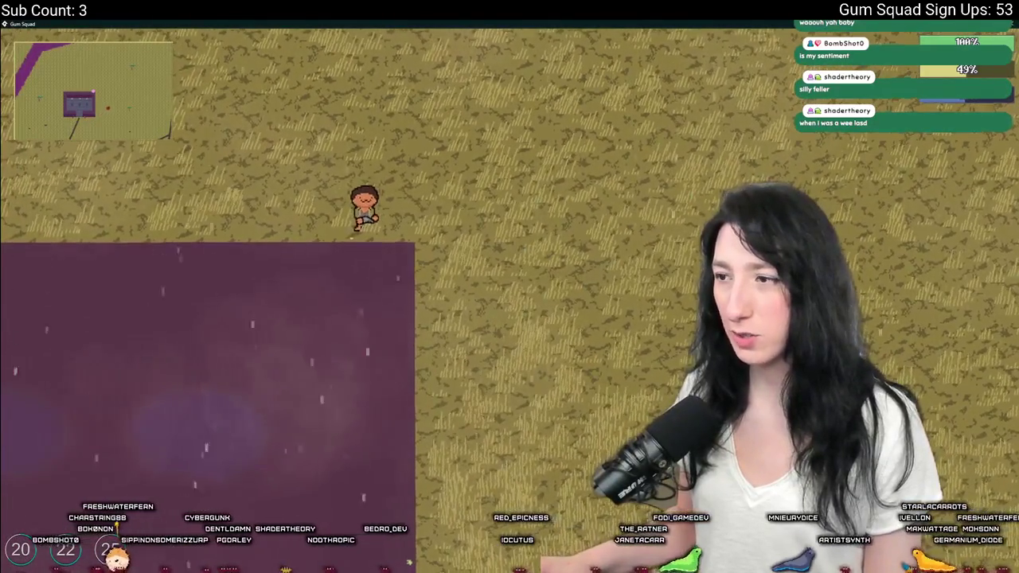
key("a")
key("a")
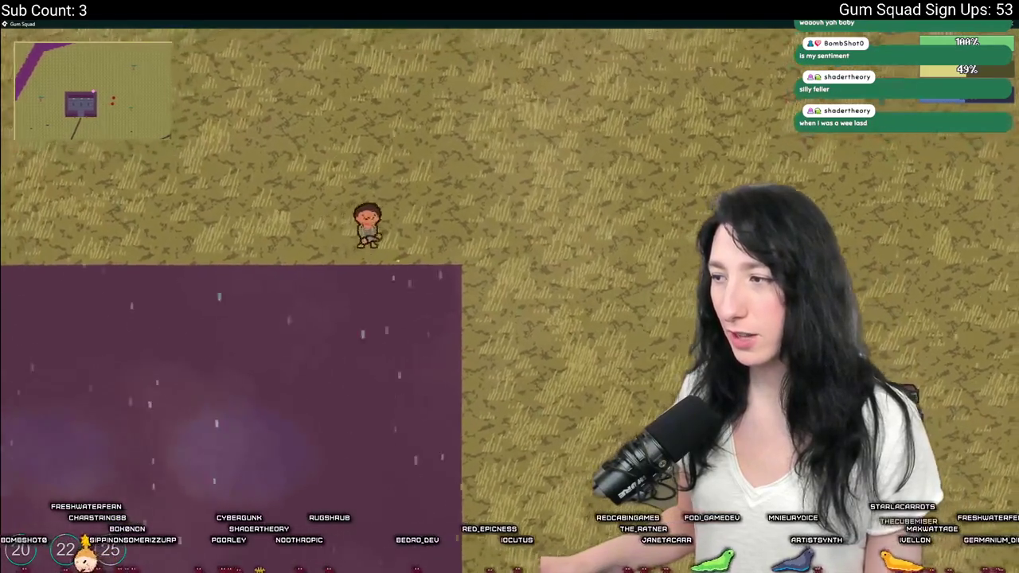
key("a")
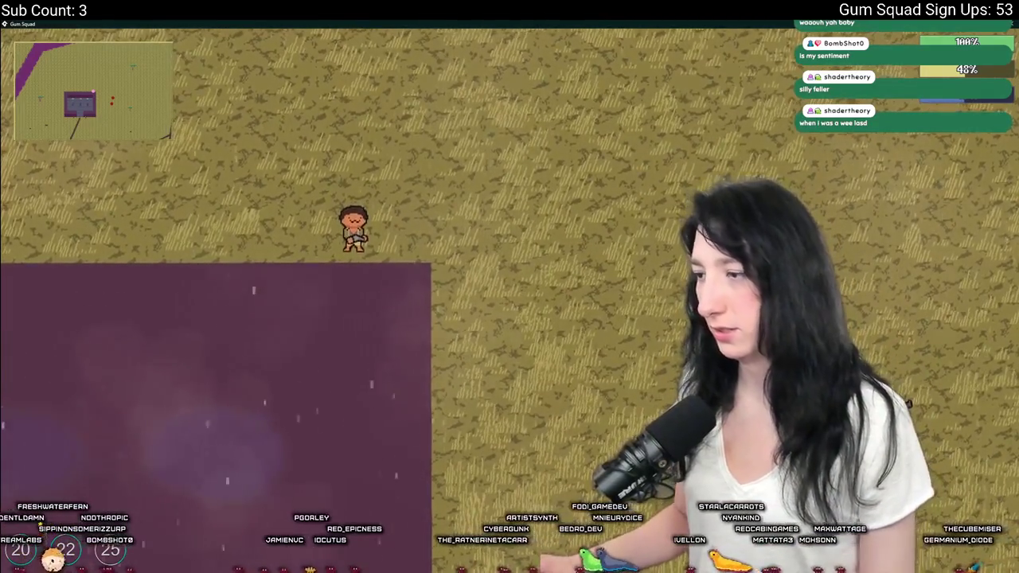
key("d")
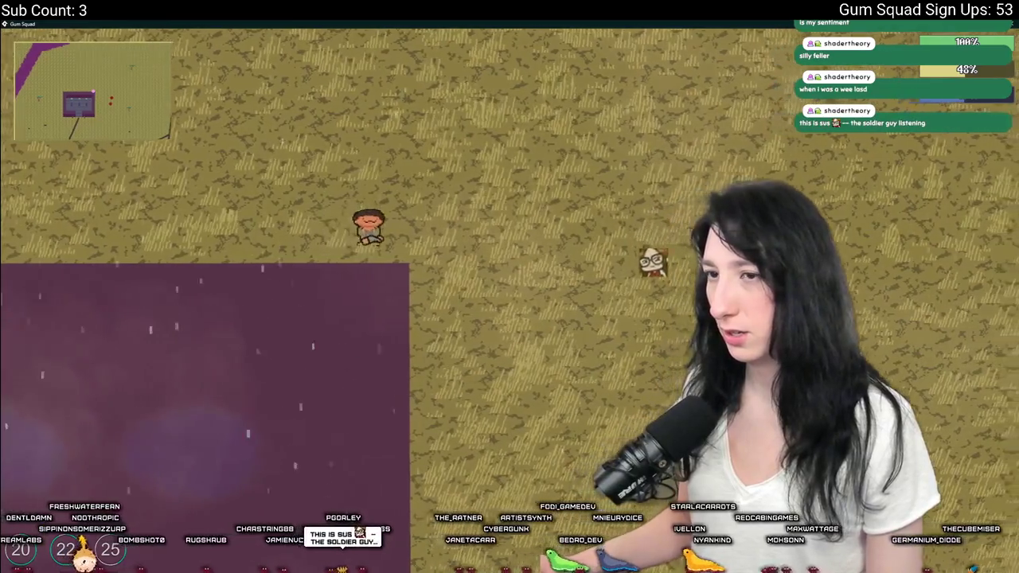
key("d")
key("s")
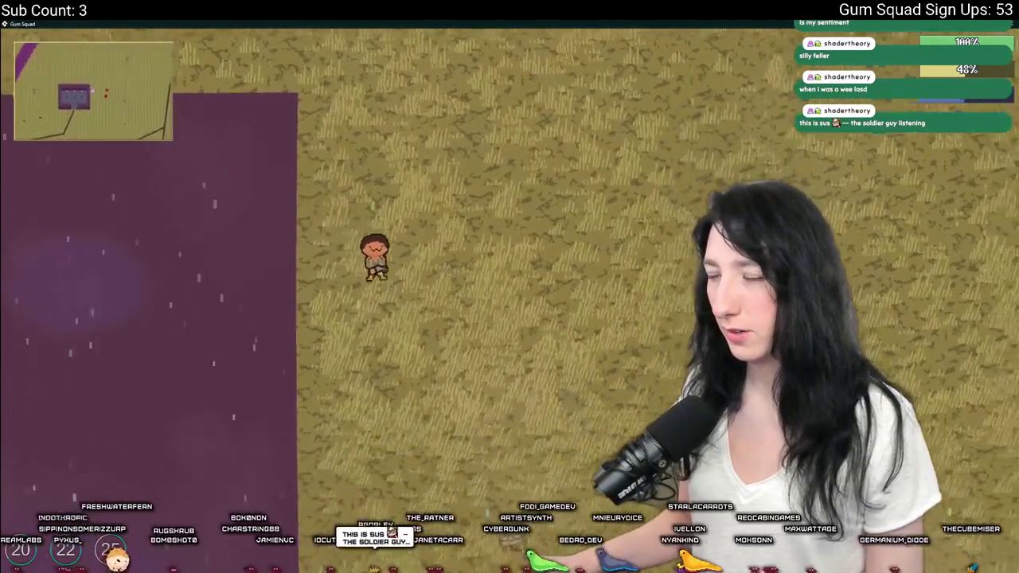
key("d")
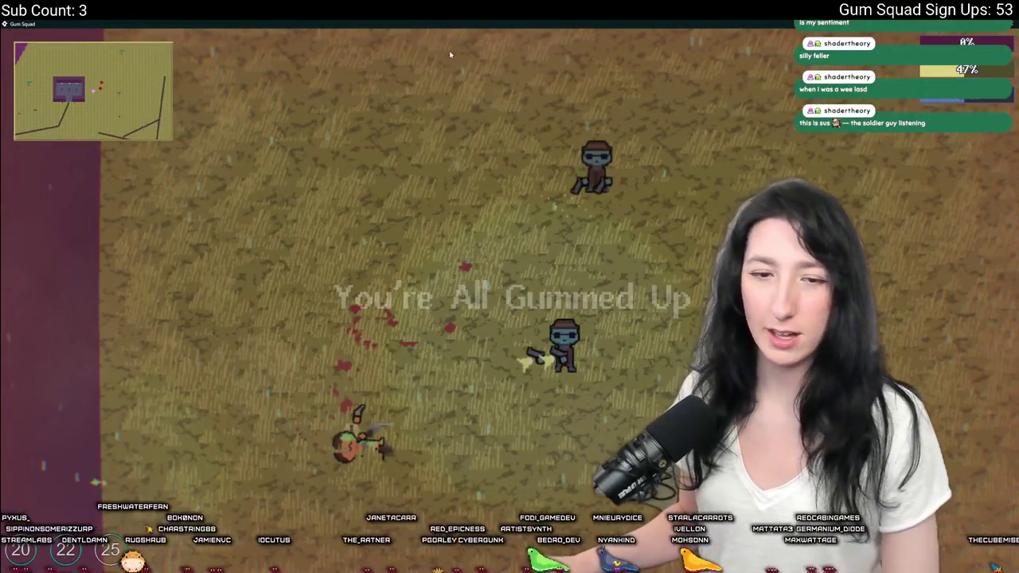
key("alt+Tab")
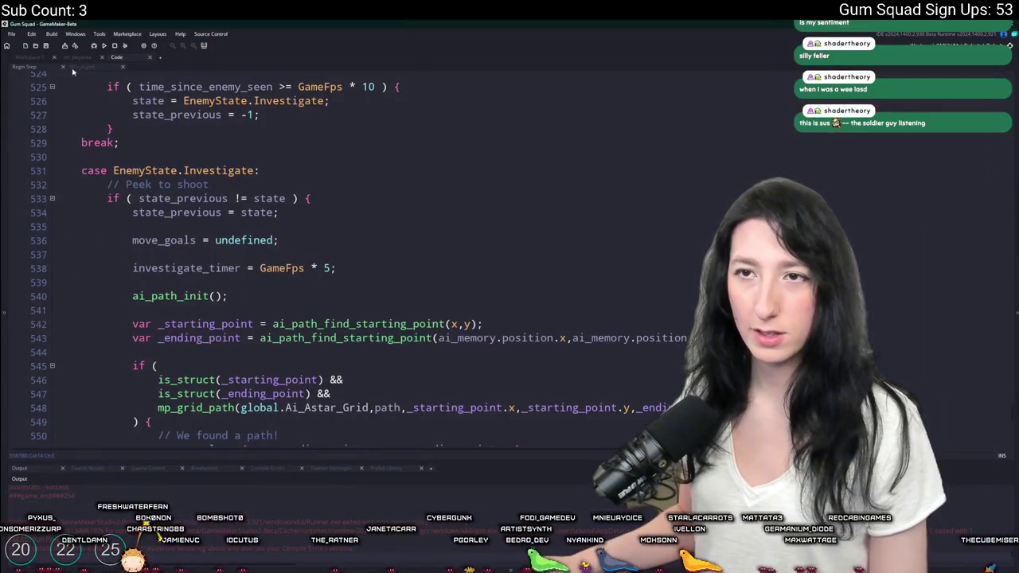
Look through the Investigate case and select move_goals on line 551.
scroll(144, 150, "down", 3)
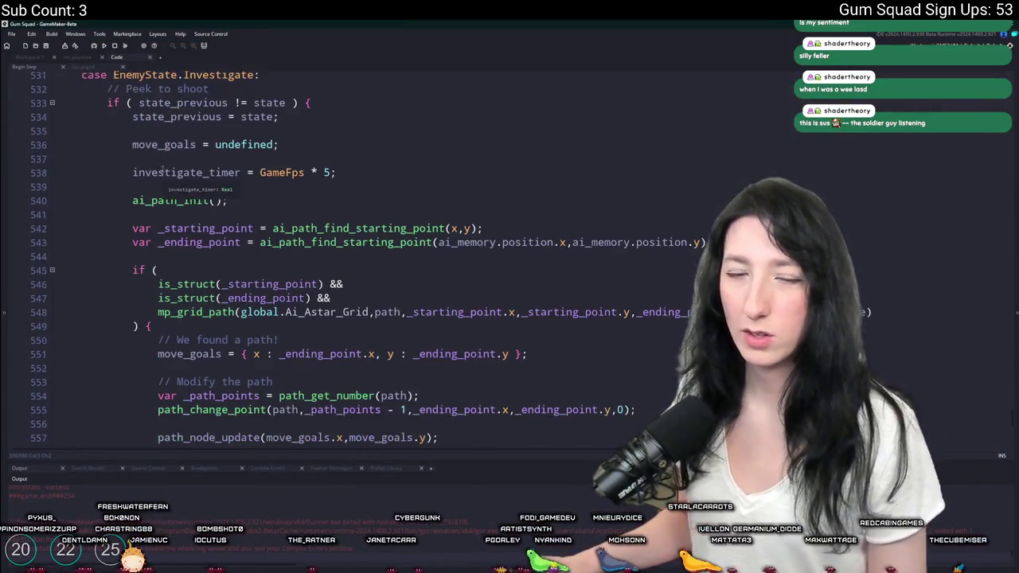
scroll(213, 172, "down", 8)
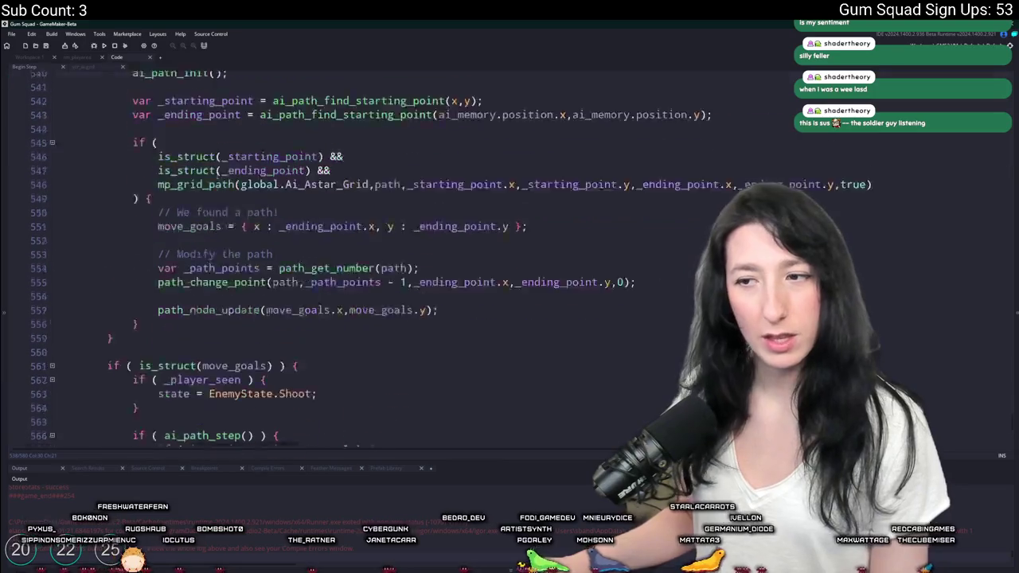
scroll(283, 257, "up", 1)
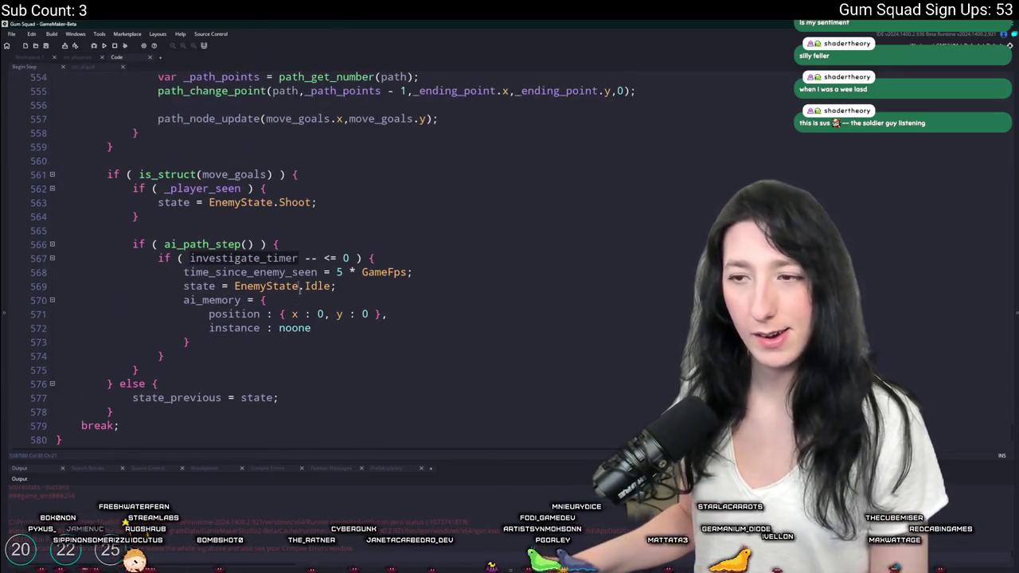
scroll(235, 366, "up", 7)
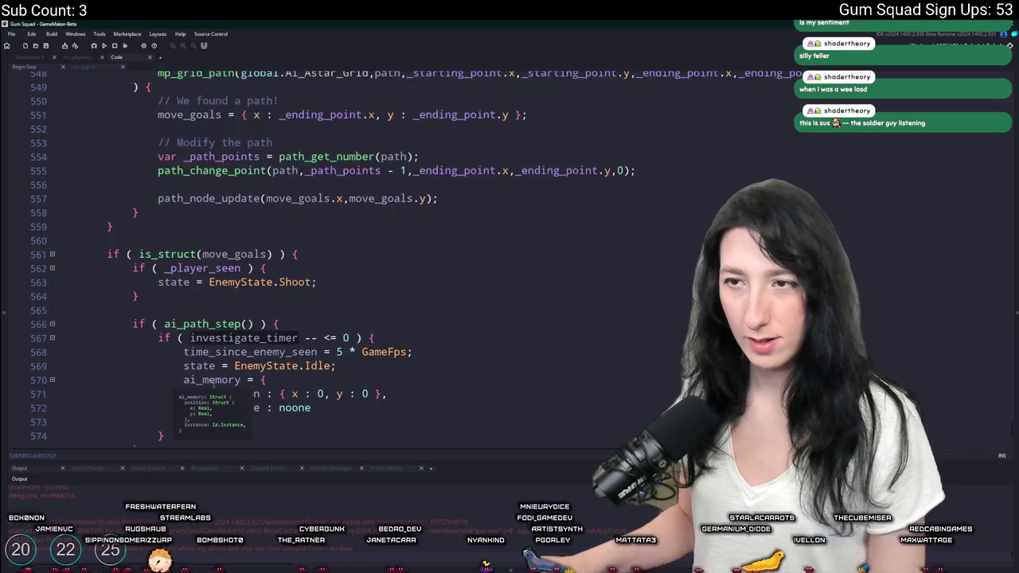
scroll(201, 336, "down", 2)
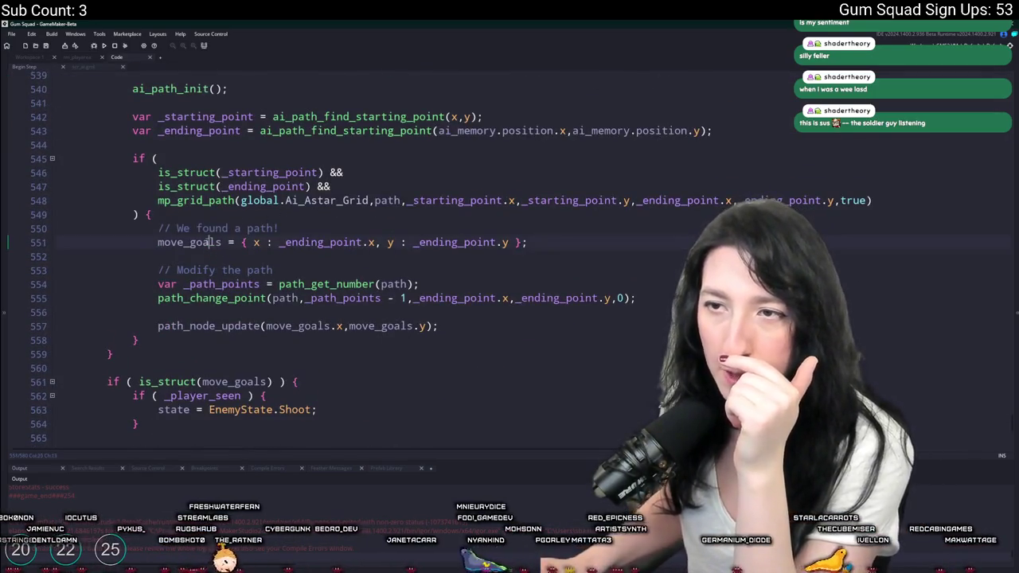
double_click(209, 242)
Set state_previous to -1 in the investigate state's else branch.
scroll(208, 271, "down", 3)
scroll(345, 291, "down", 3)
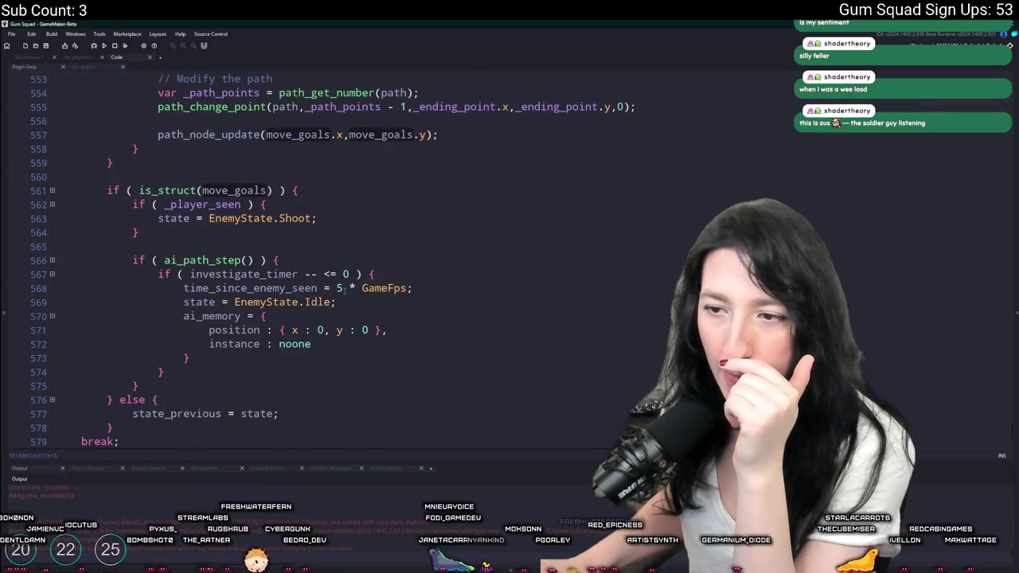
scroll(344, 291, "up", 8)
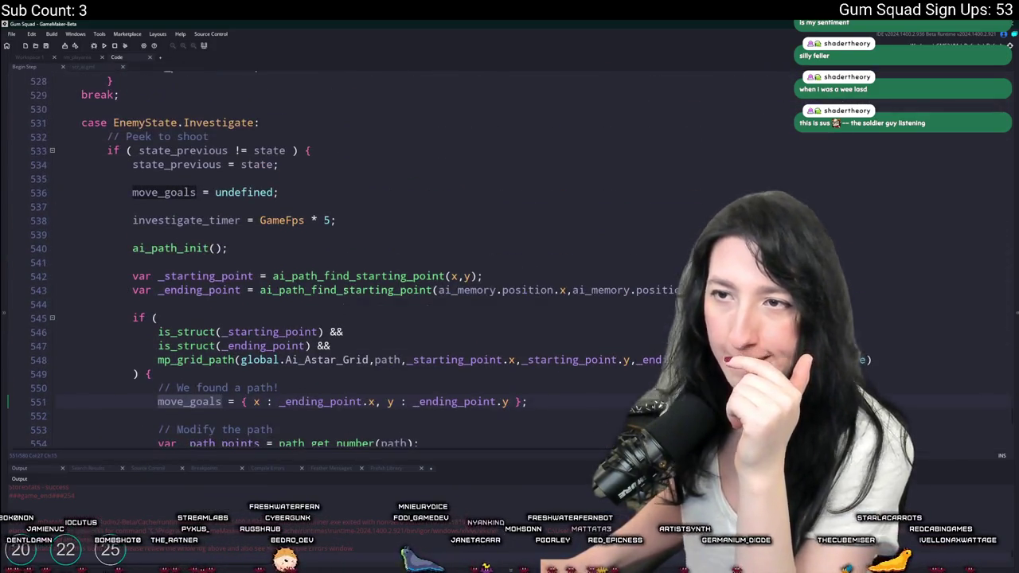
scroll(271, 354, "down", 10)
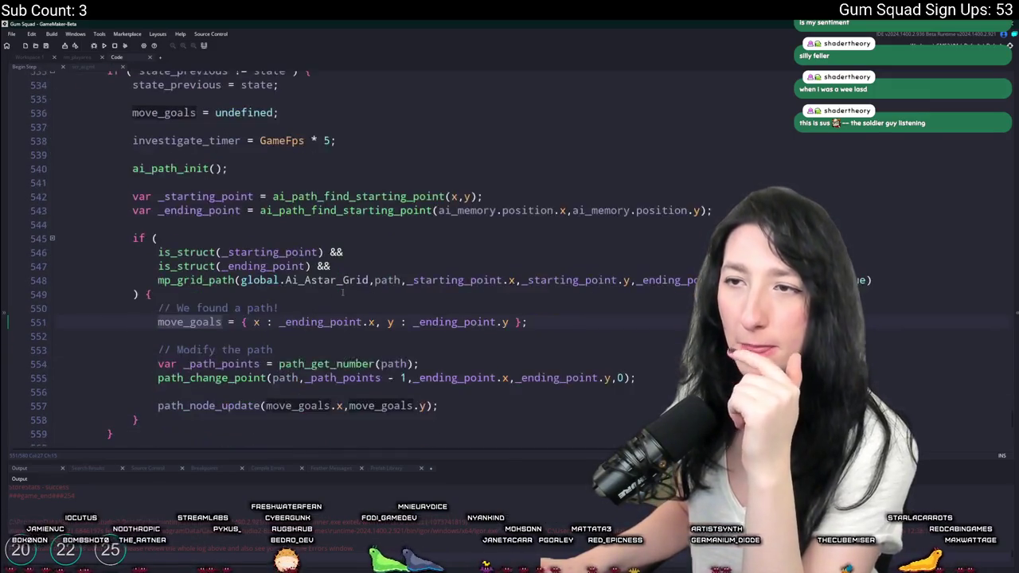
left_click(245, 377)
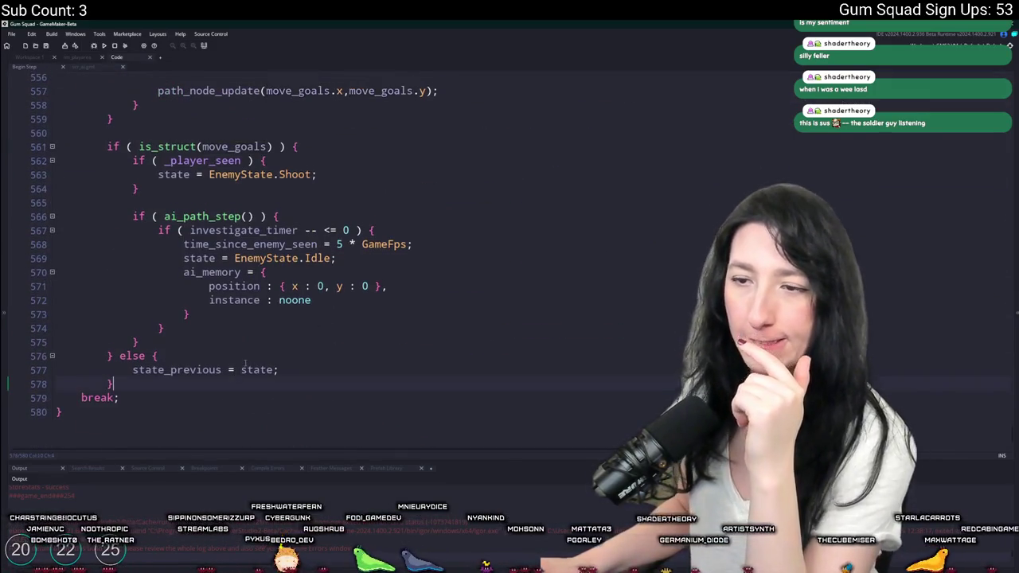
double_click(245, 370)
type("-1")
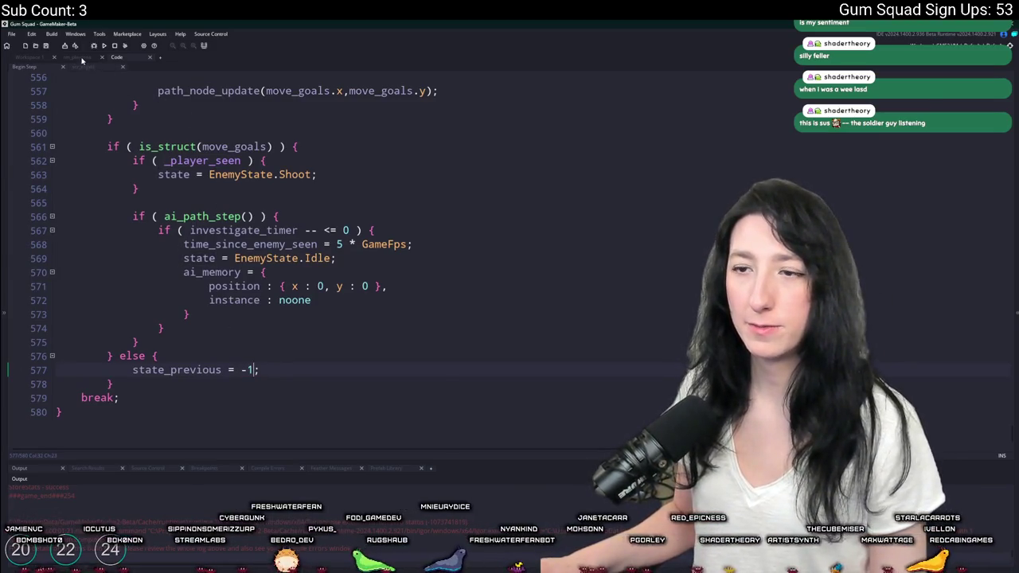
Glance at the rm_playarea room, then return to the enemy's investigate state code.
left_click(82, 60)
scroll(453, 170, "up", 2)
scroll(453, 170, "down", 2)
scroll(453, 170, "up", 2)
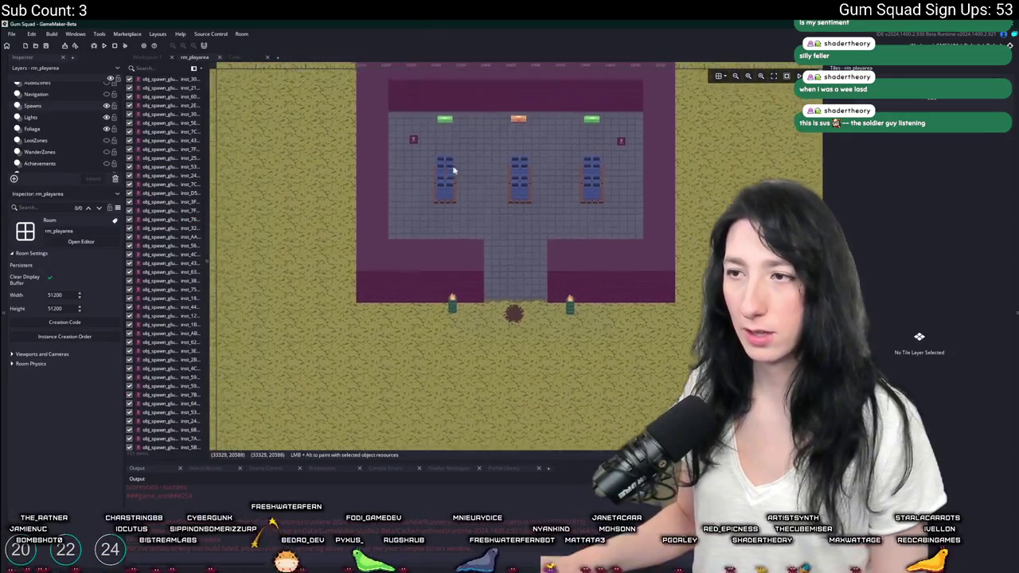
scroll(453, 170, "down", 2)
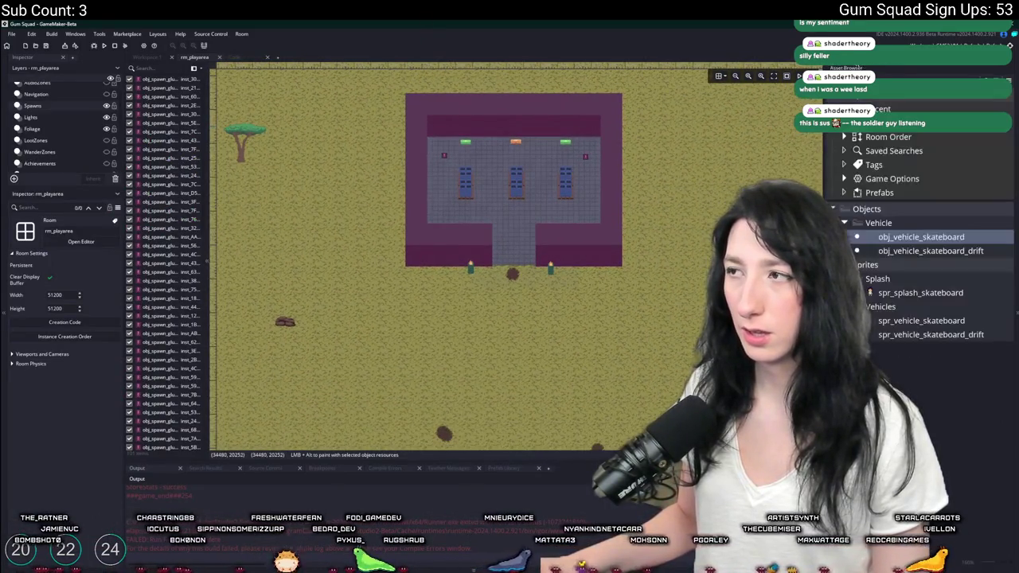
scroll(541, 159, "down", 2)
left_click(146, 60)
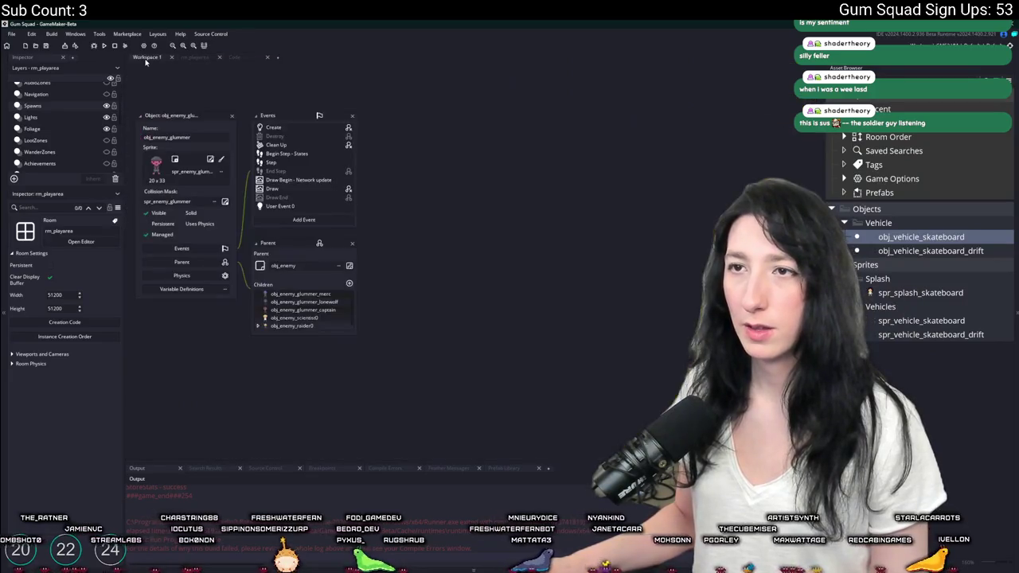
left_click(243, 59)
scroll(433, 181, "up", 8)
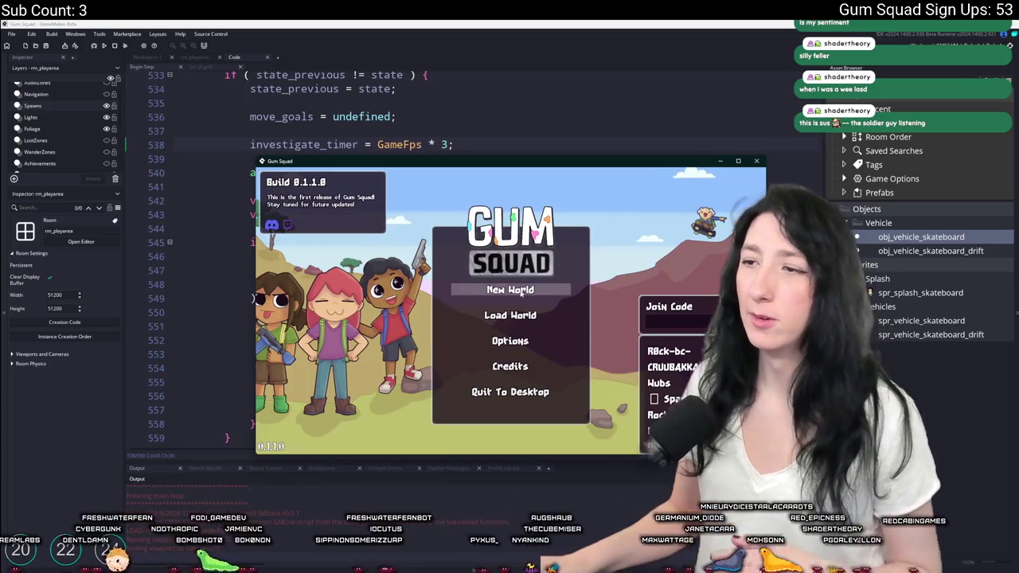
Start a new world lobby and equip the pistol in the hand slot.
left_click(527, 290)
left_click(515, 370)
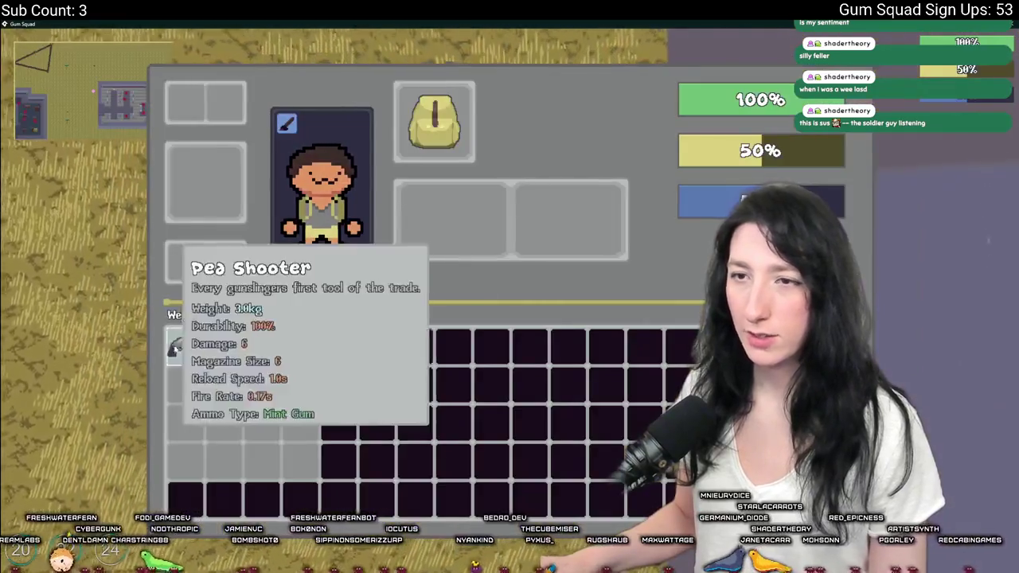
double_click(190, 351)
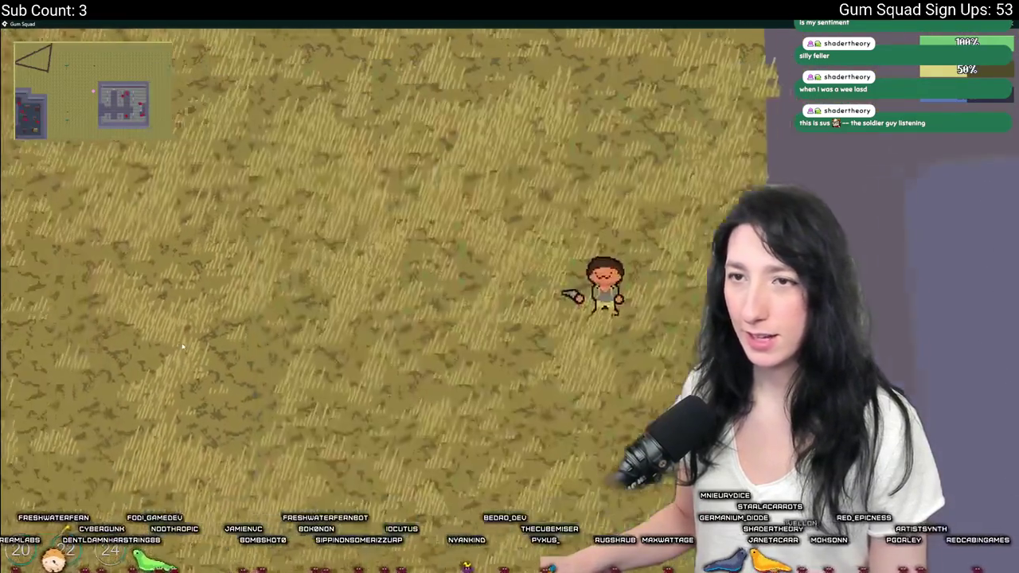
key("Tab")
Walk the character across the field, past the grey tiled building and back.
key("a")
key("s")
key("d")
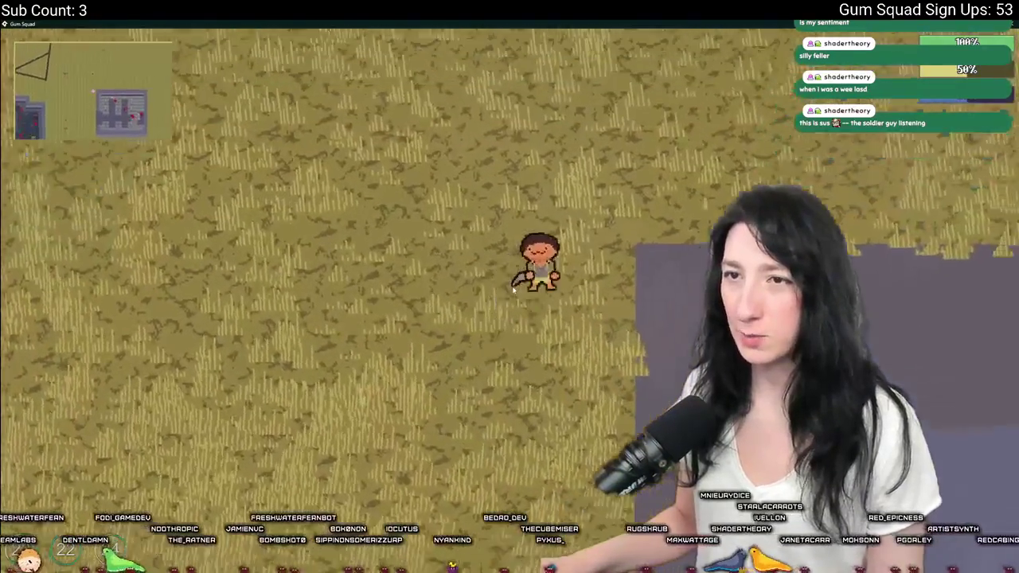
key("d")
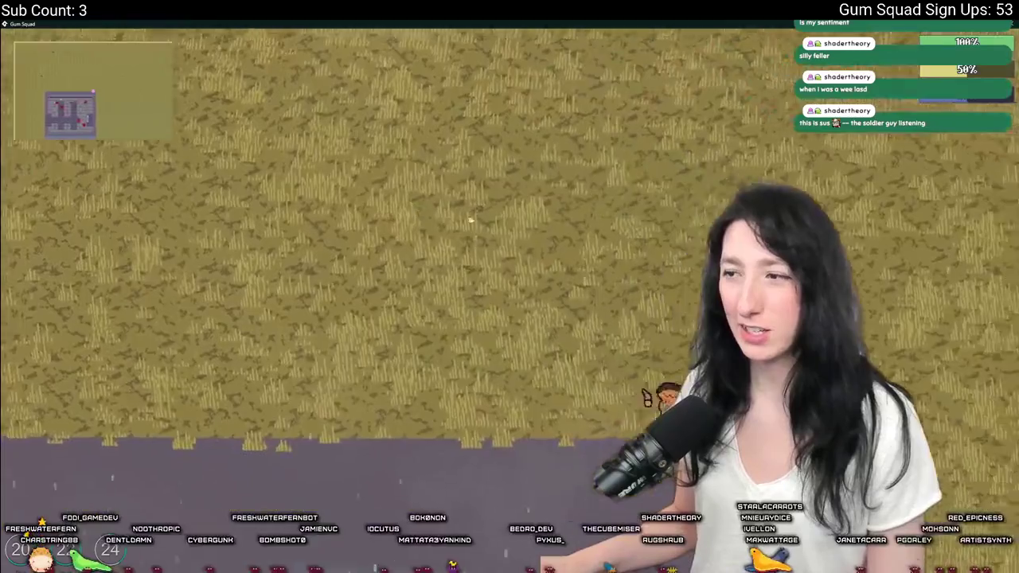
key("s")
key("d")
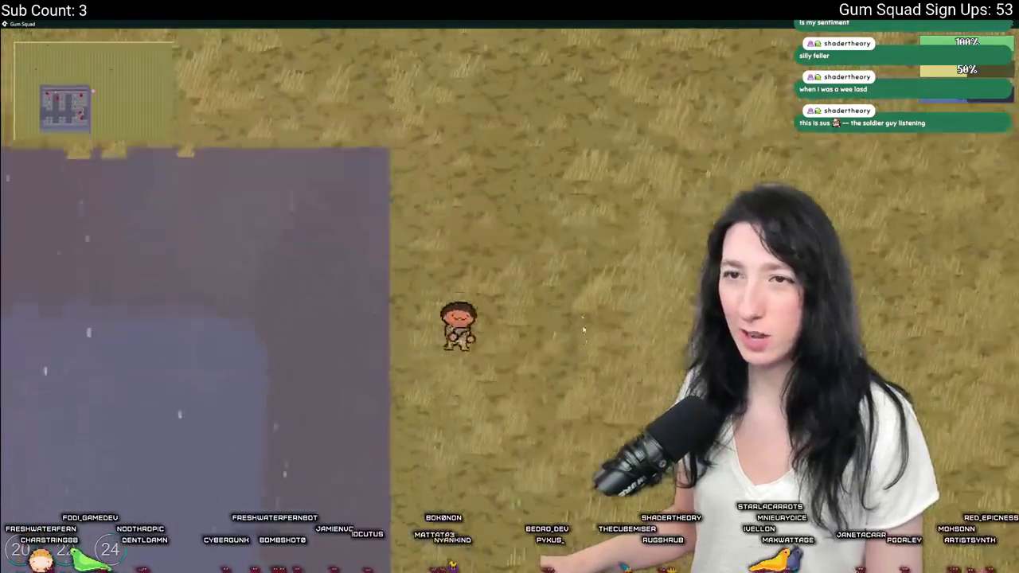
key("a")
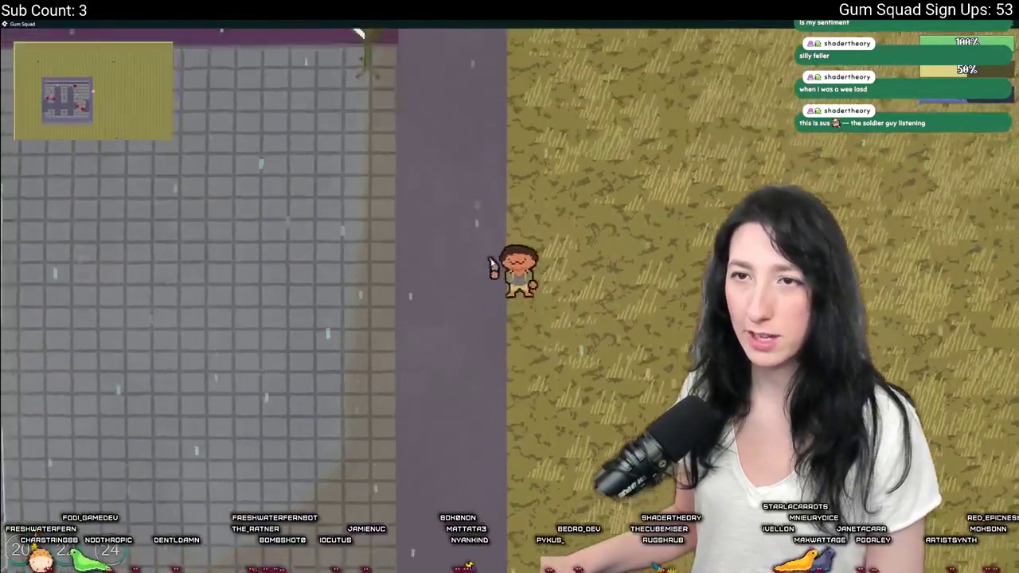
key("s")
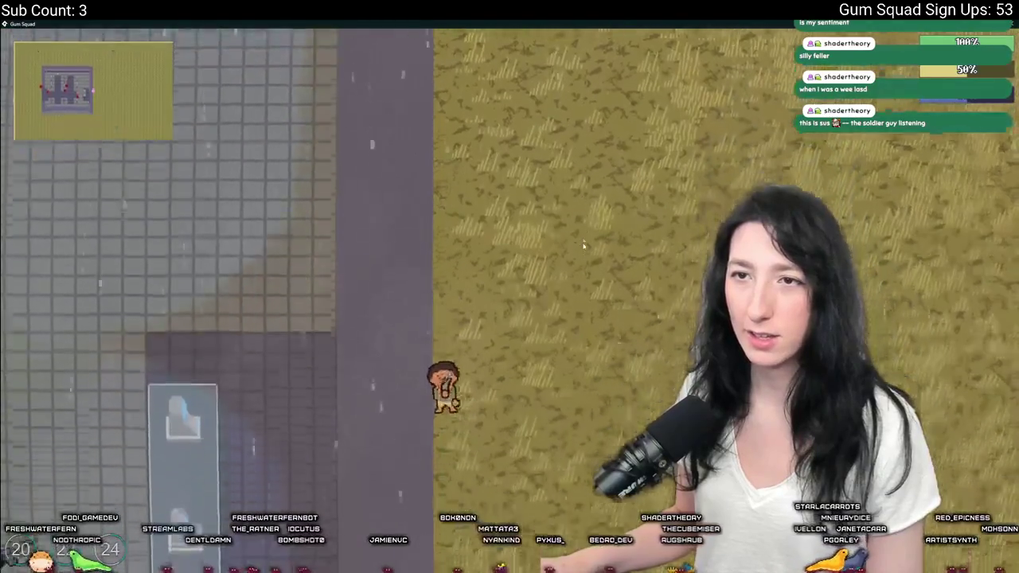
key("s")
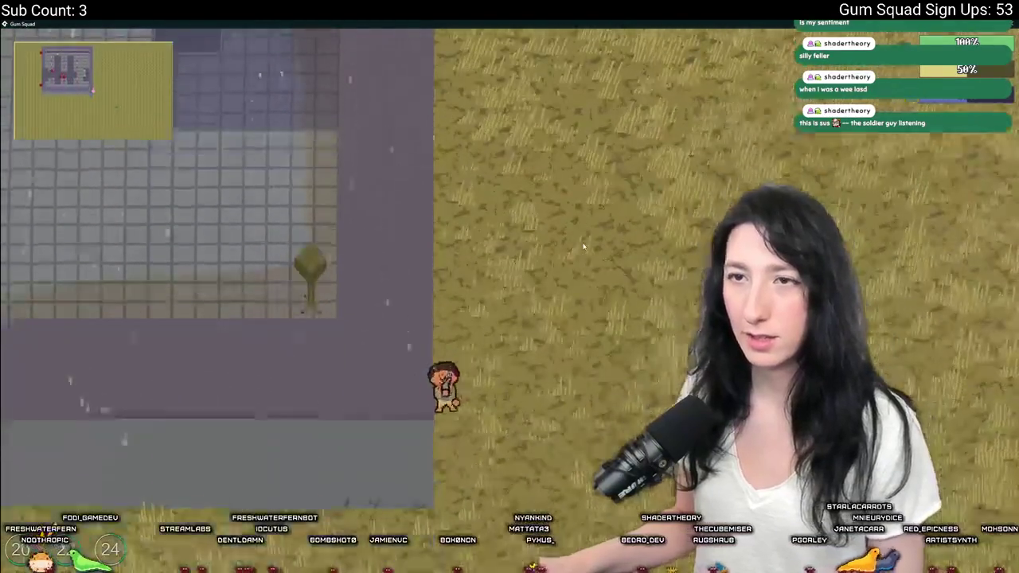
key("w")
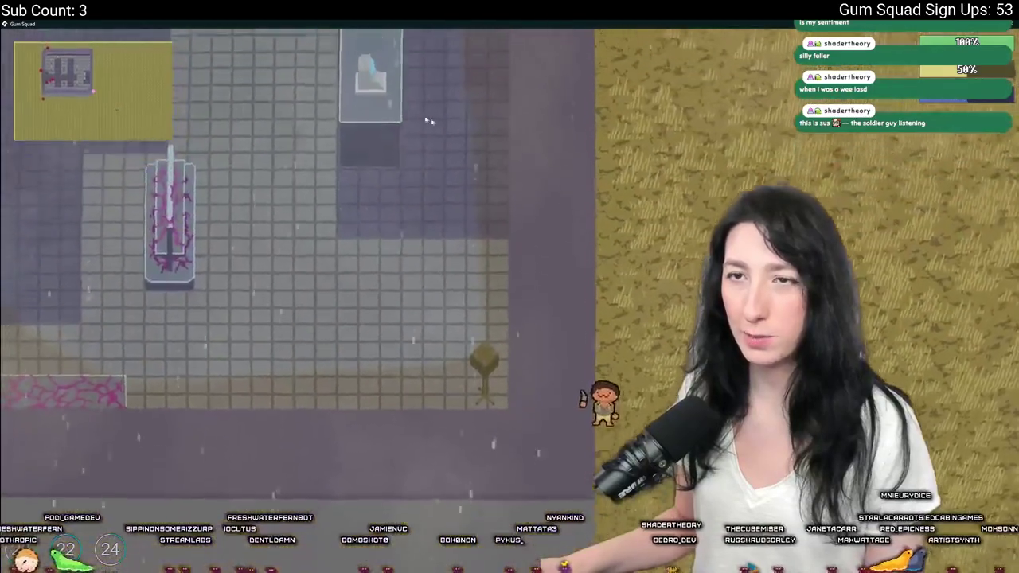
key("d")
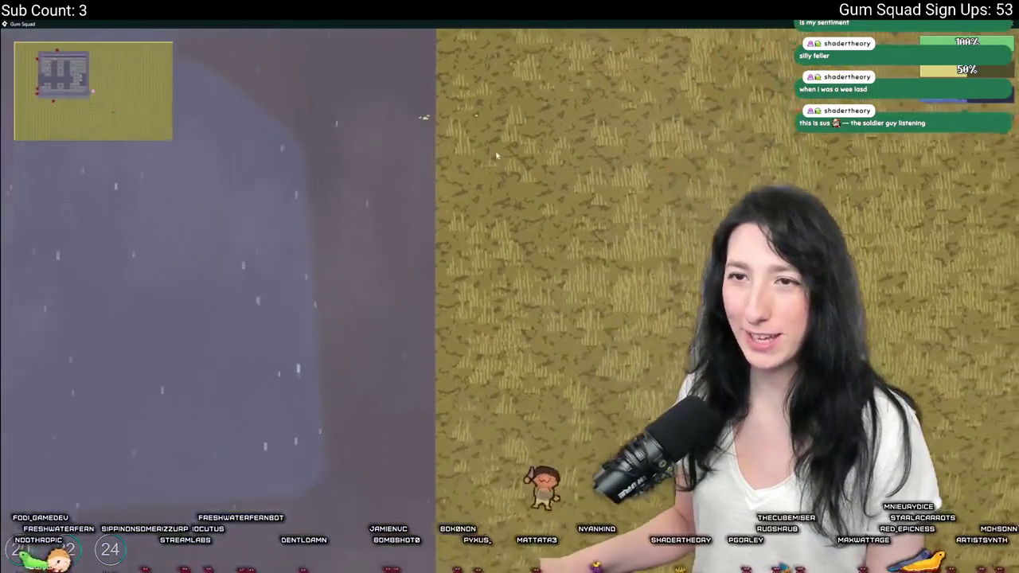
key("s")
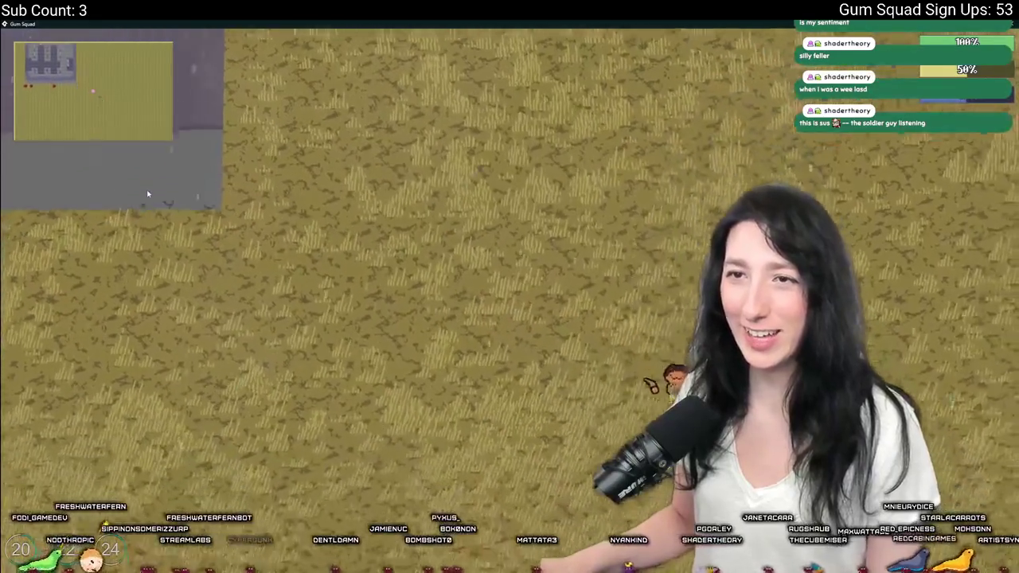
key("a")
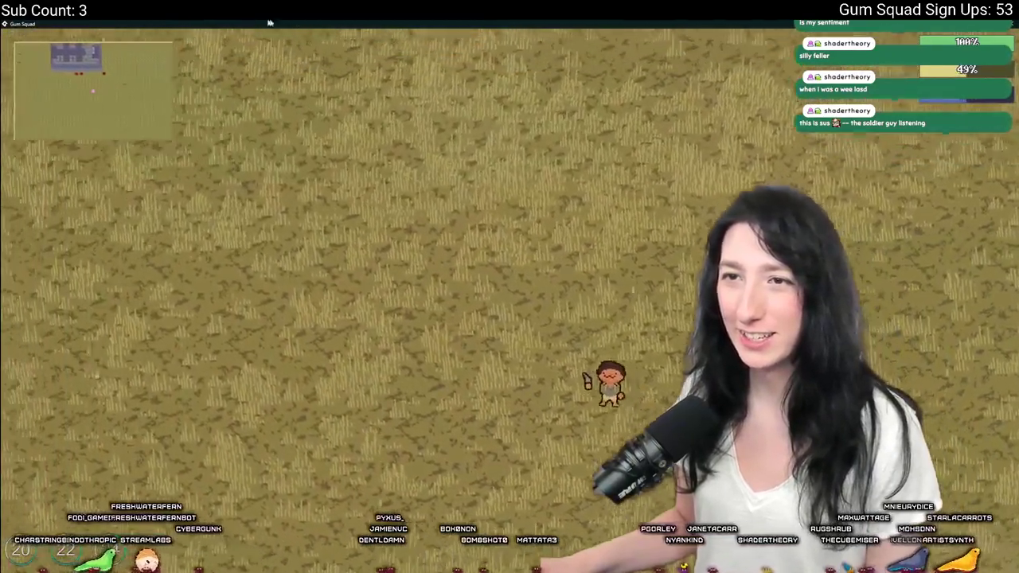
Walk up past the soldiers to the chest by the tanks and open it.
key("w")
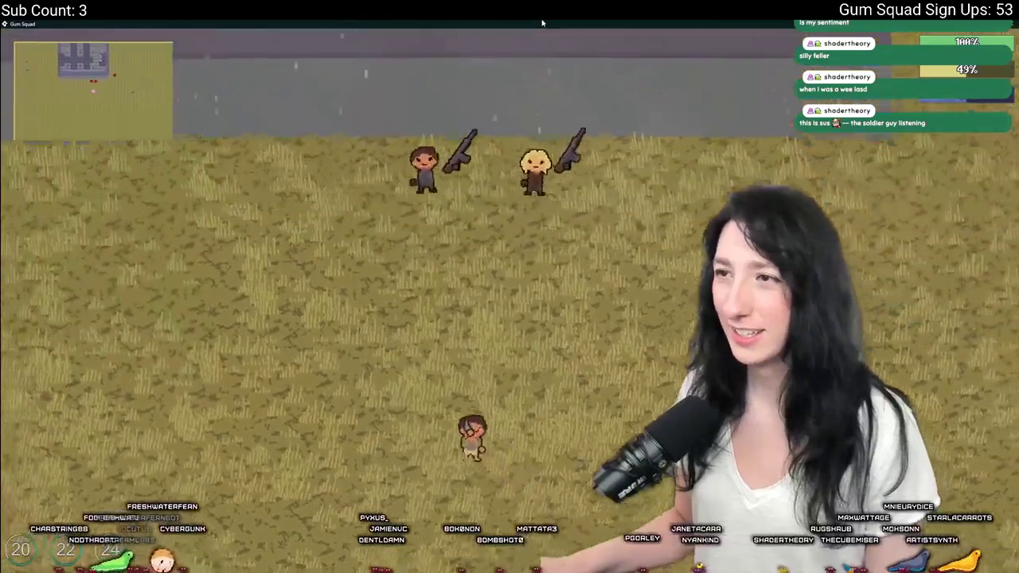
key("w")
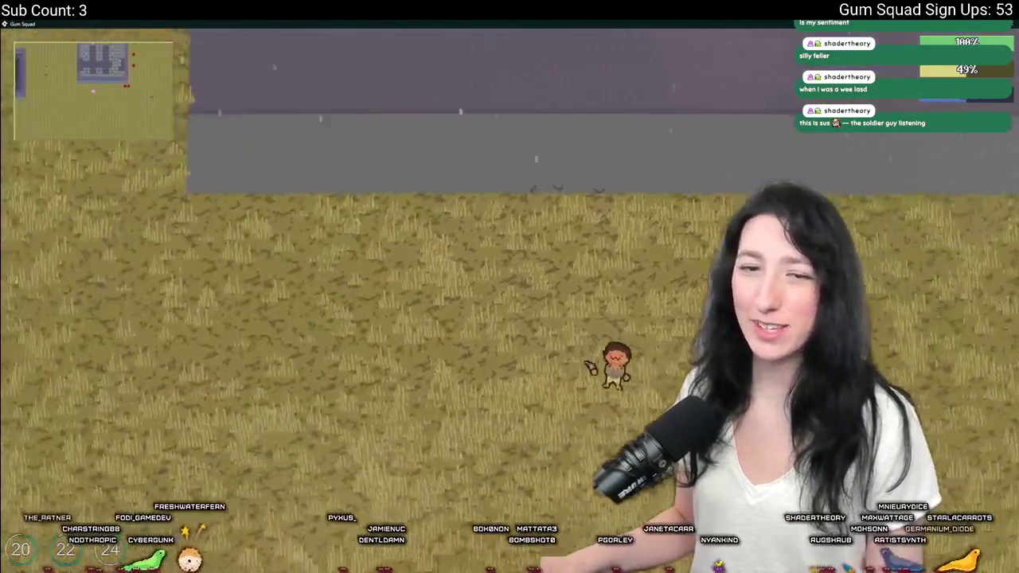
key("a")
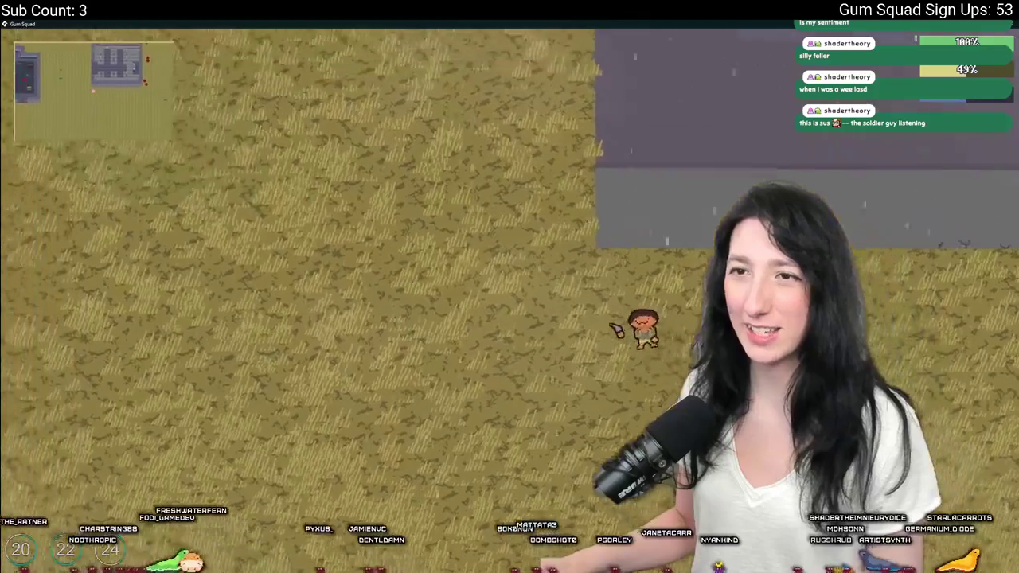
key("d")
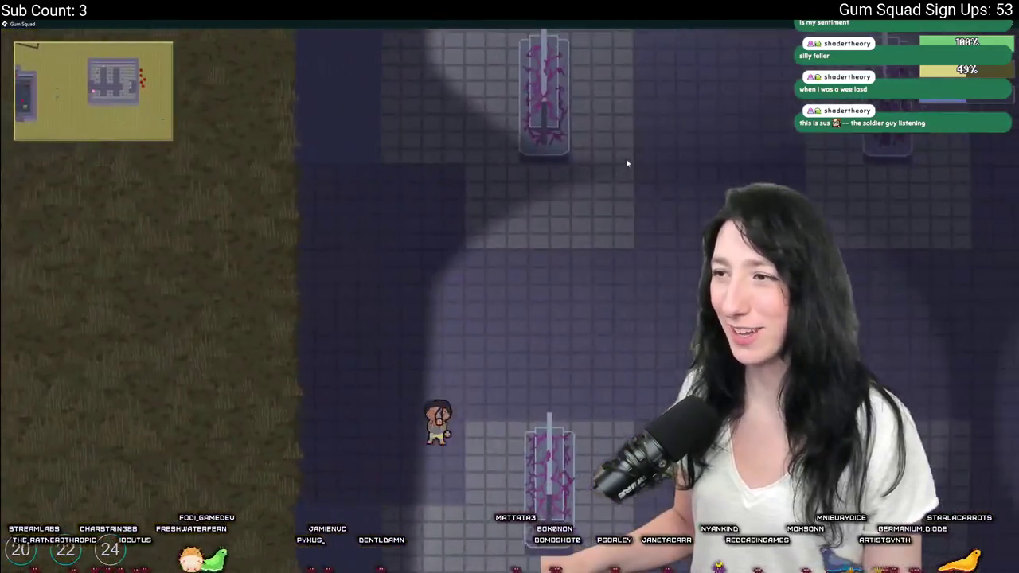
key("w")
key("d")
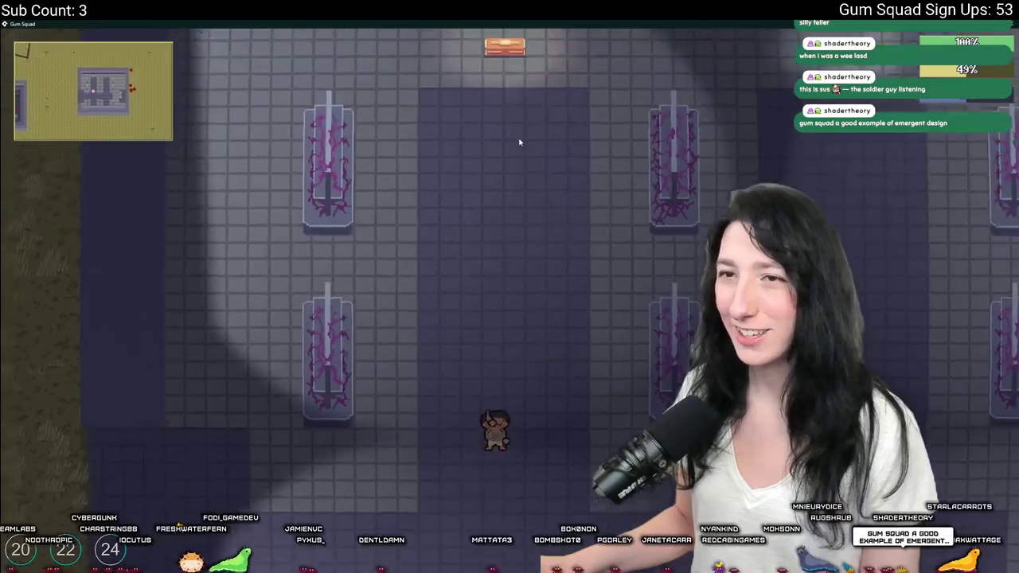
key("w")
key("e")
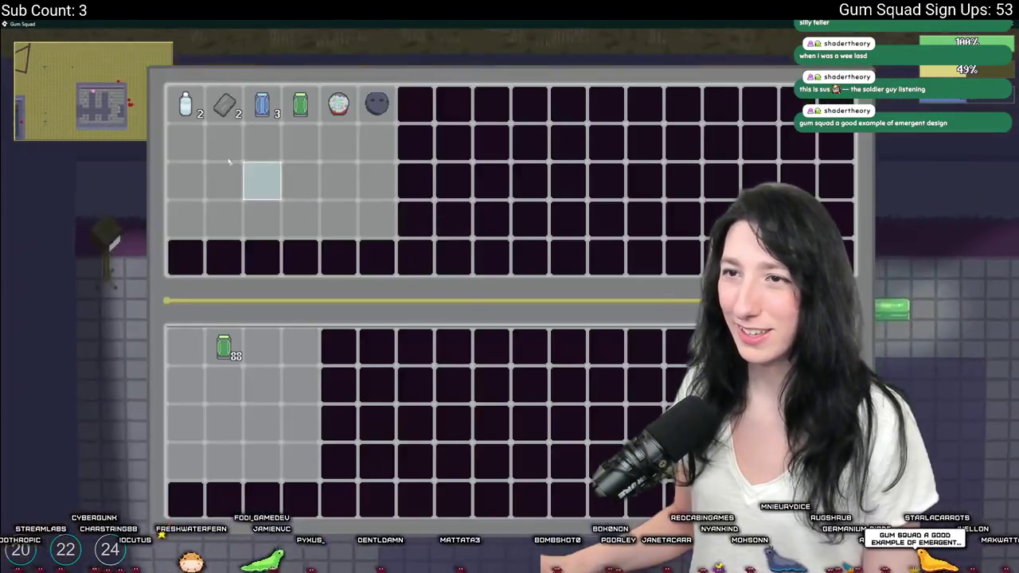
Take the water bottle, blue can, green jar and ammo from the chest, then show the inventory.
left_click(184, 104)
left_click(262, 104)
left_click(300, 103)
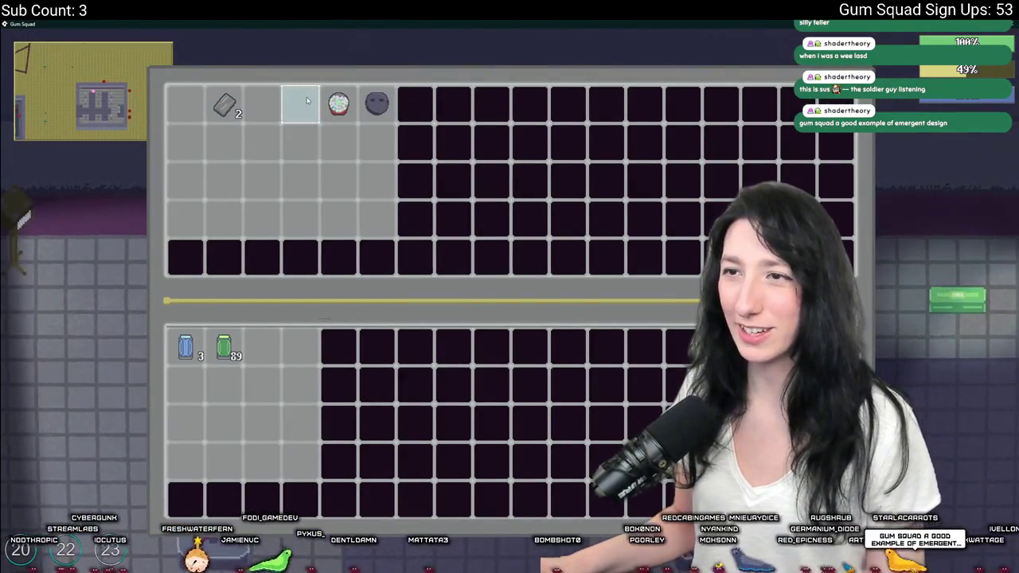
left_click(223, 103)
key("e")
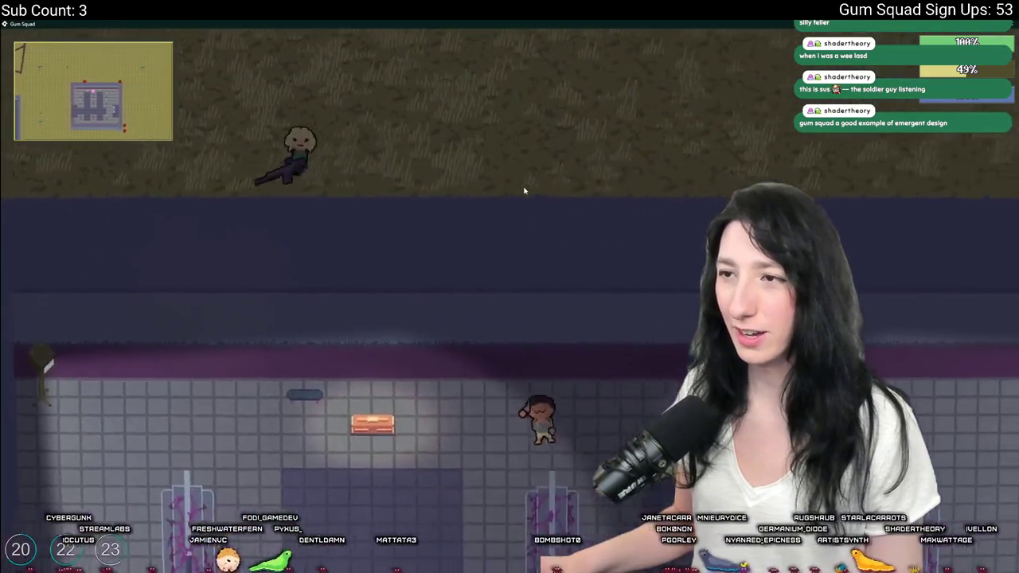
key("e")
key("e")
key("Tab")
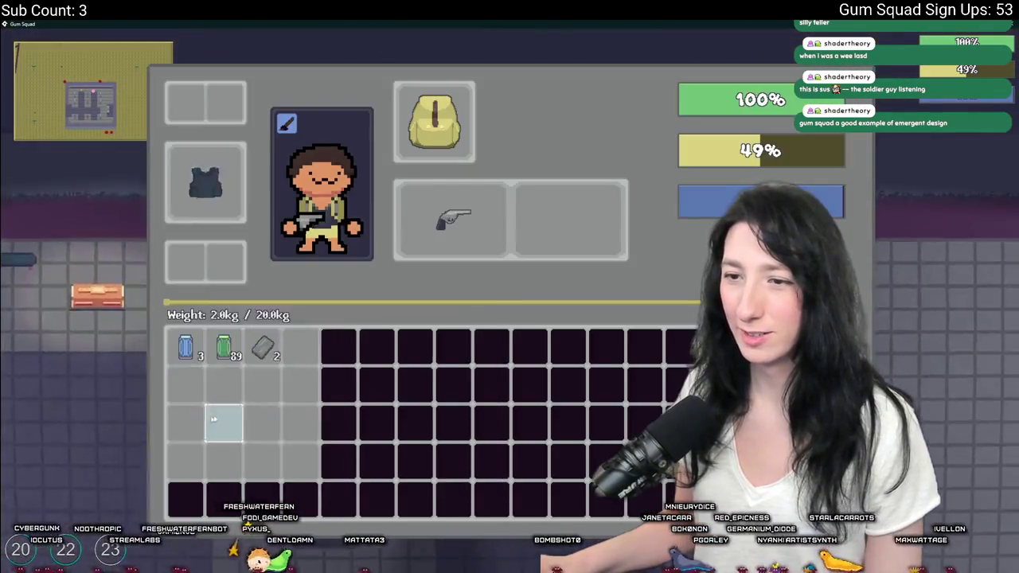
key("e")
key("e")
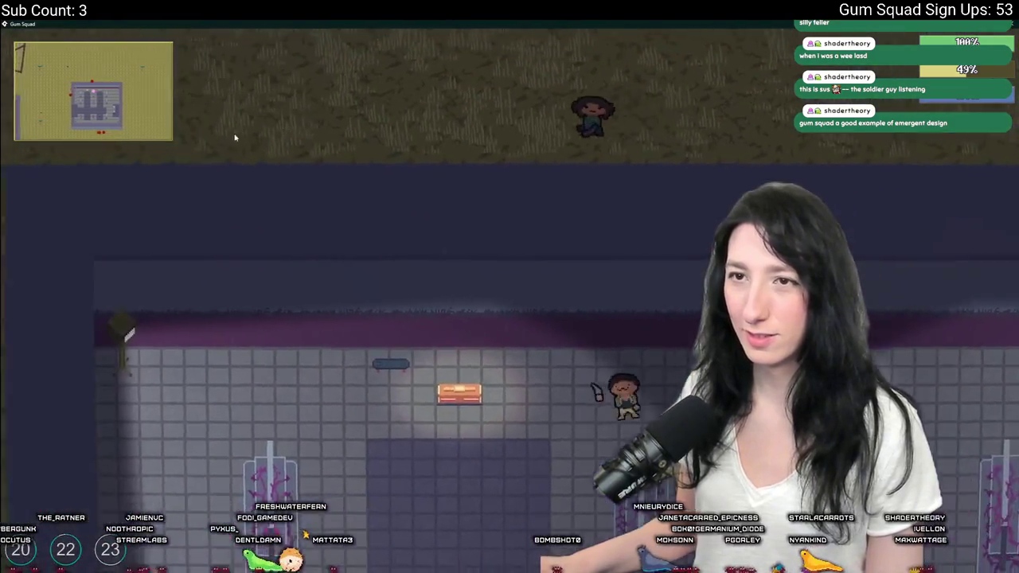
Walk the character through the lab and out into the grass field, then switch back to the code.
key("a")
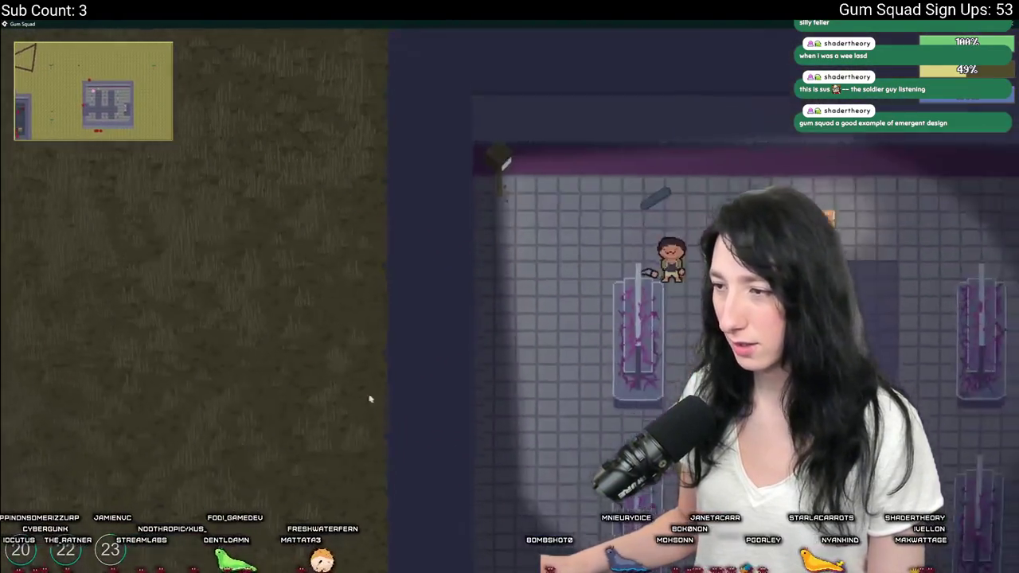
key("s")
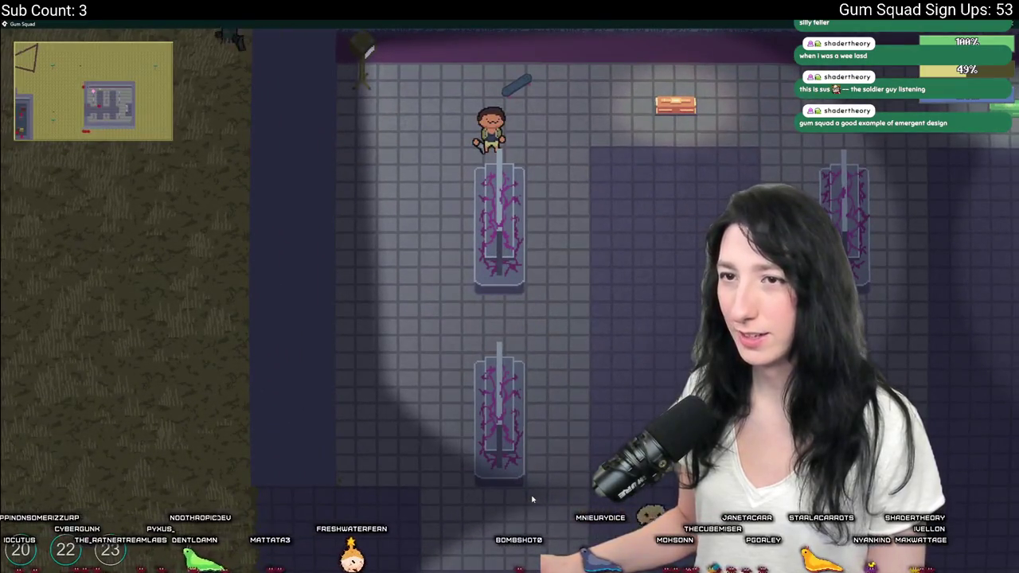
key("d")
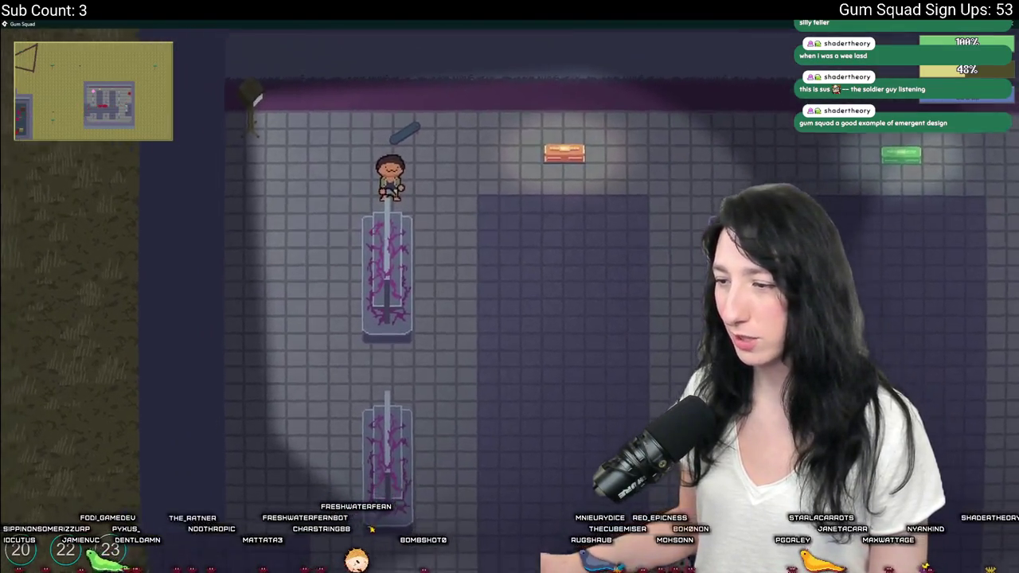
key("s")
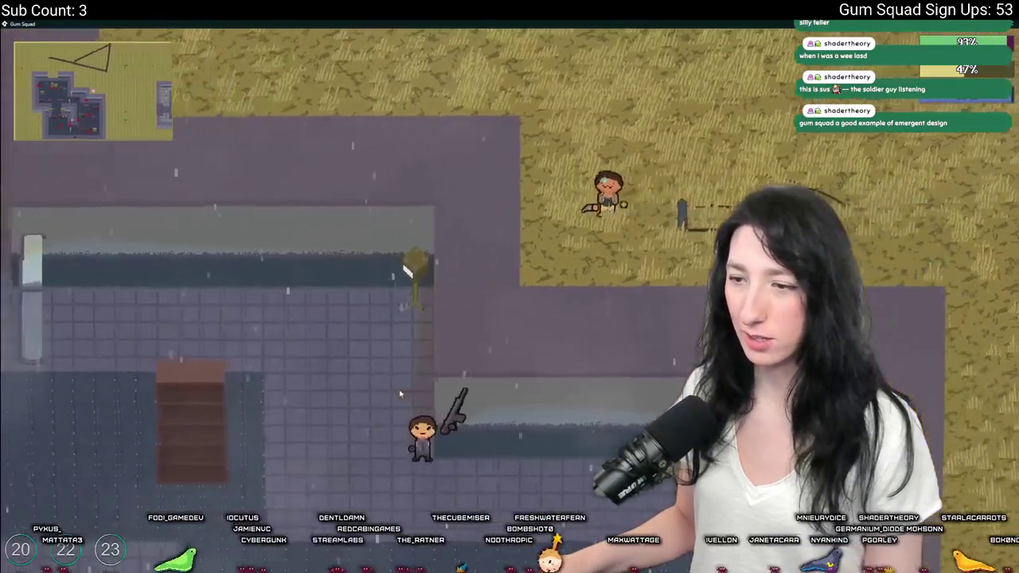
key("w")
key("d")
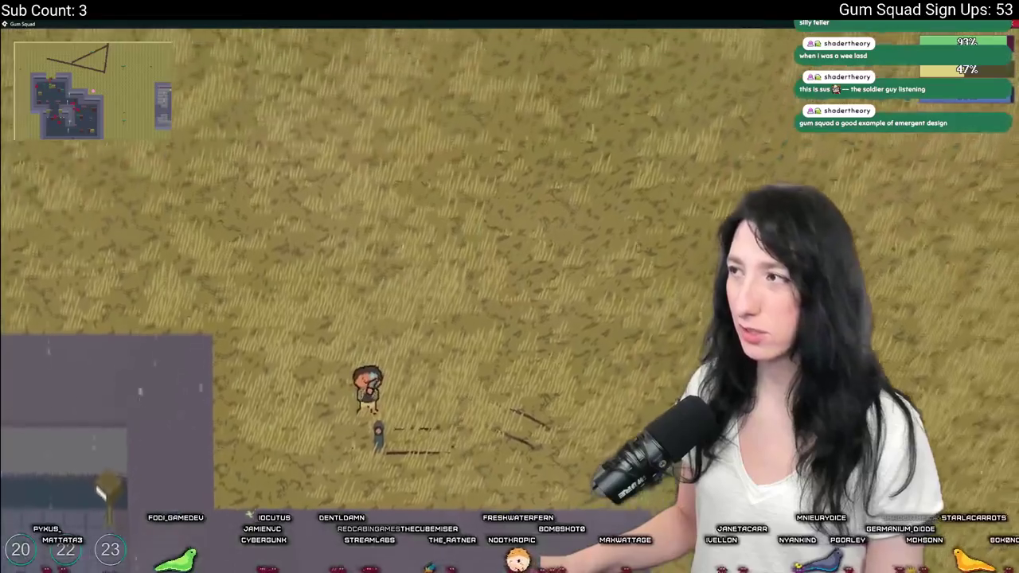
key("w")
key("alt+Tab")
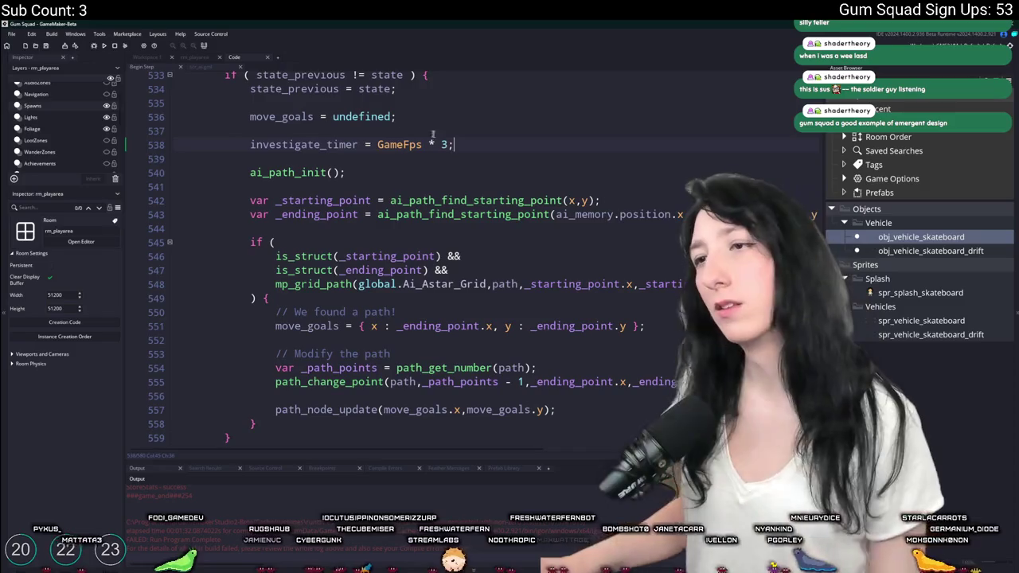
Search the code for 'wander' to reach the wander-area place_meeting check on line 186.
scroll(469, 292, "up", 7)
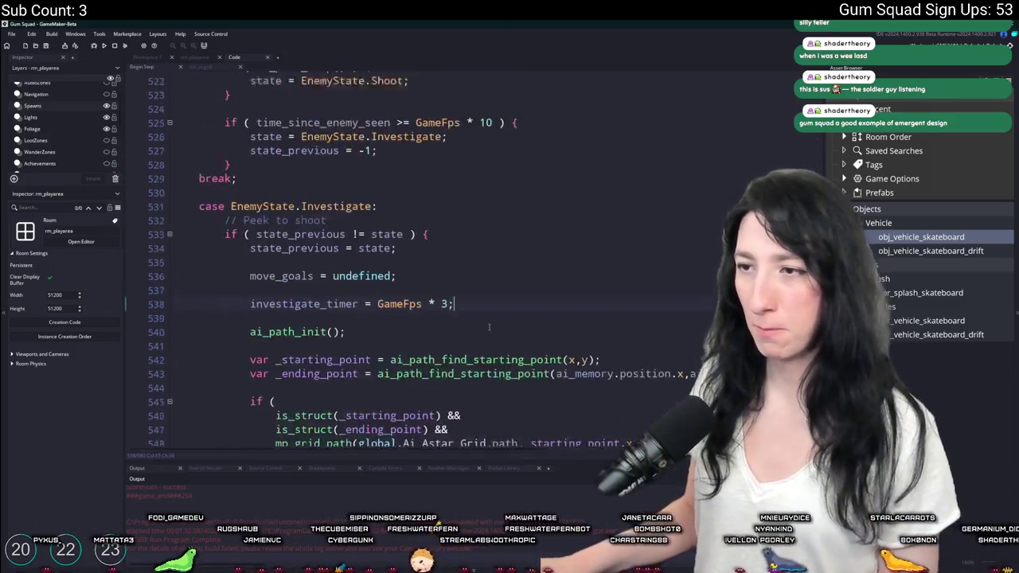
scroll(469, 292, "down", 13)
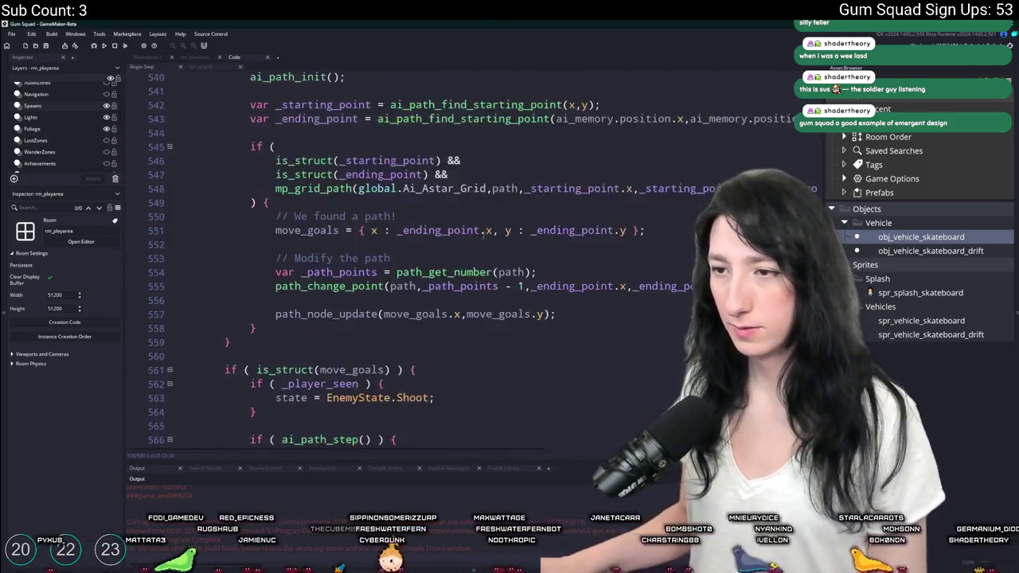
scroll(469, 275, "down", 2)
scroll(301, 233, "up", 6)
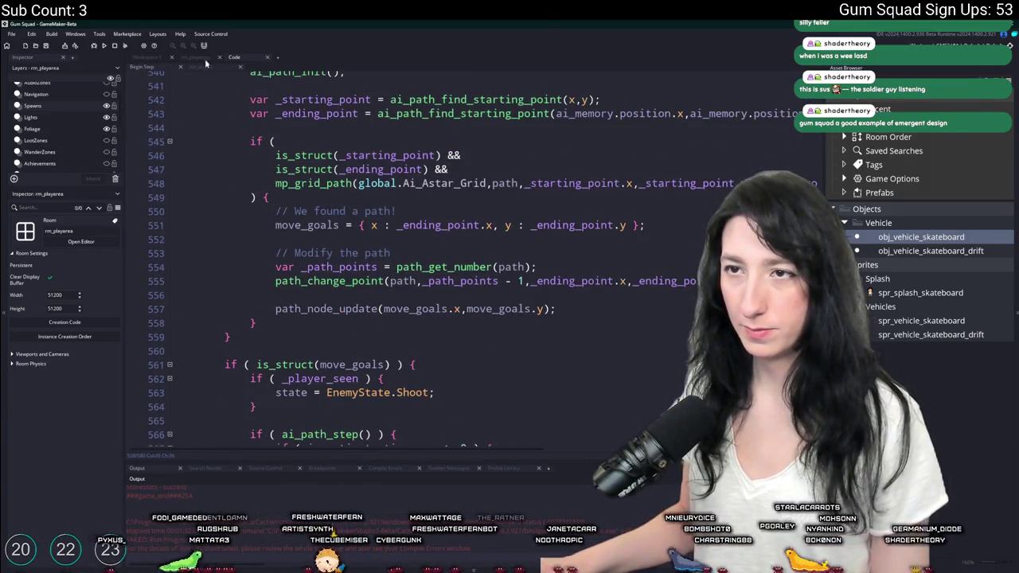
scroll(327, 87, "up", 4)
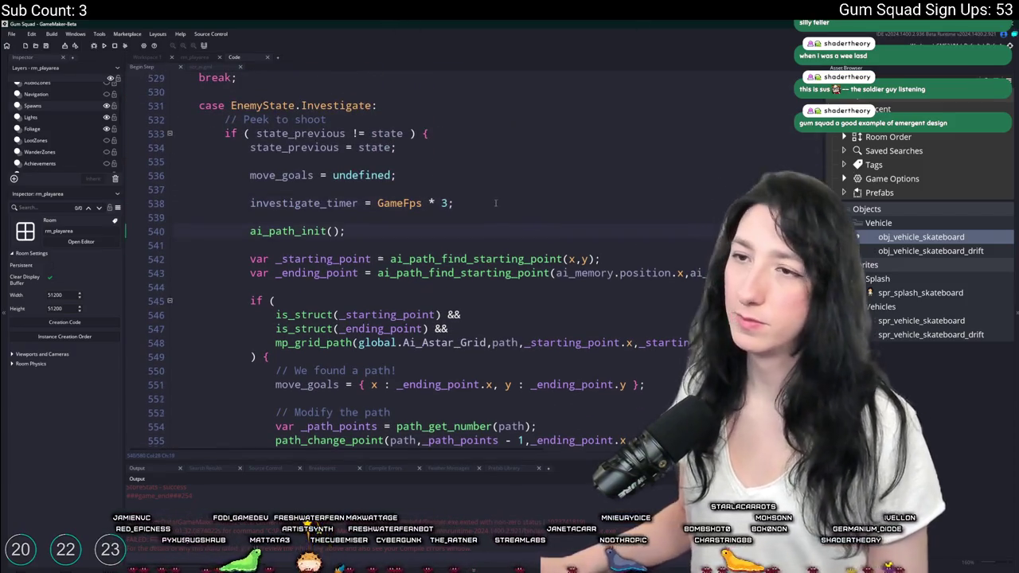
scroll(489, 199, "up", 2)
scroll(477, 187, "down", 4)
key("ctrl+f")
type("wait")
key("BackSpace")
key("BackSpace")
type("nder_area) ) {")
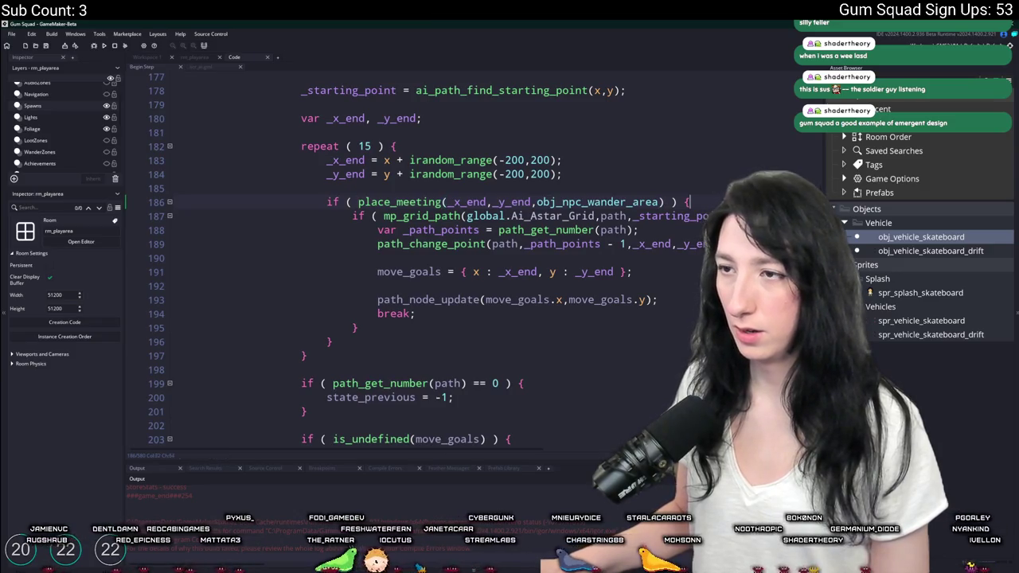
scroll(641, 223, "right", 3)
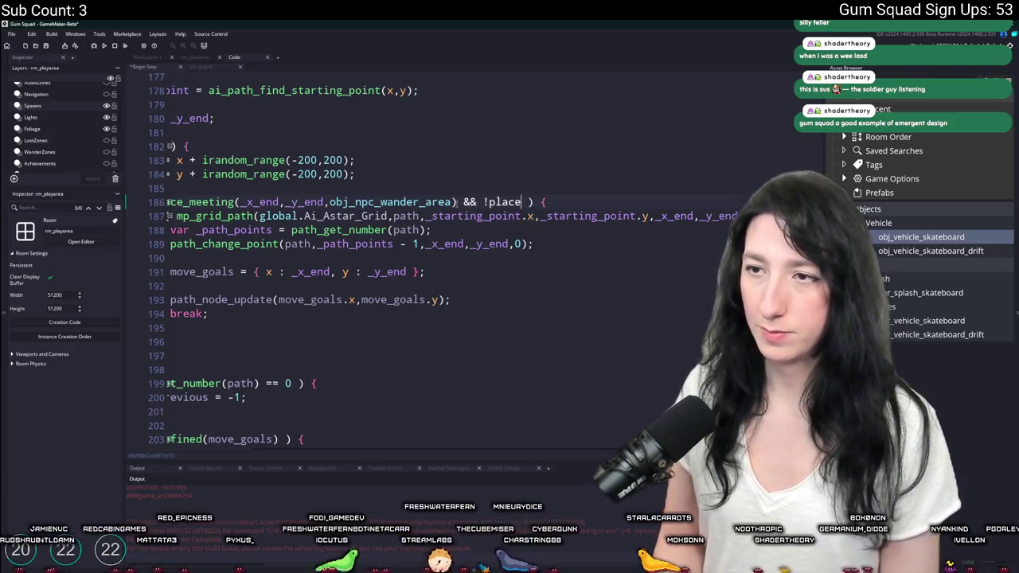
Extend line 186's wander check with '&& !place_meeting(_x_end,_y_end,par_solid)', then view rm_playarea.
type("_mee")
key("Return")
type("kd")
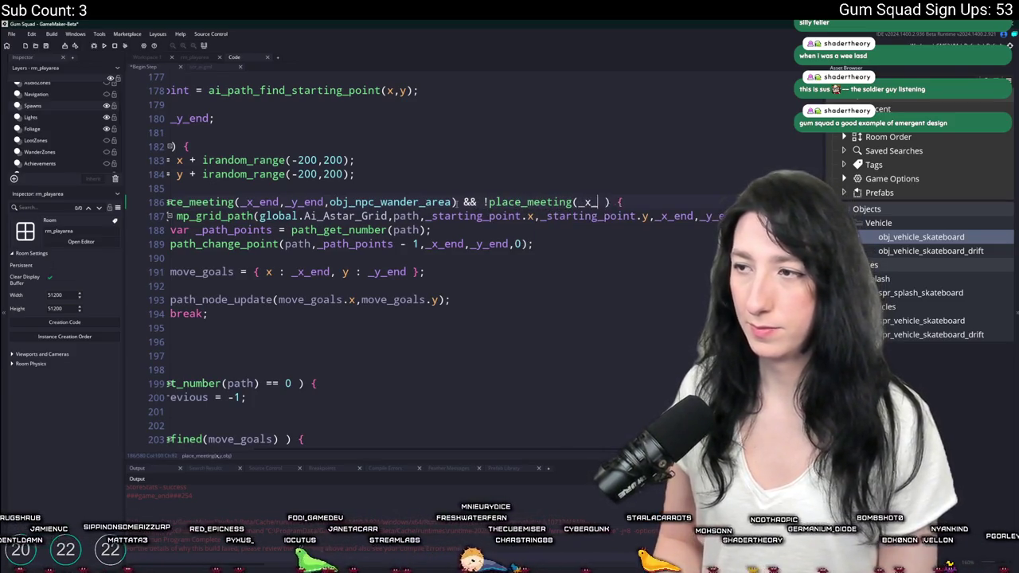
type("end,_y_end,pl")
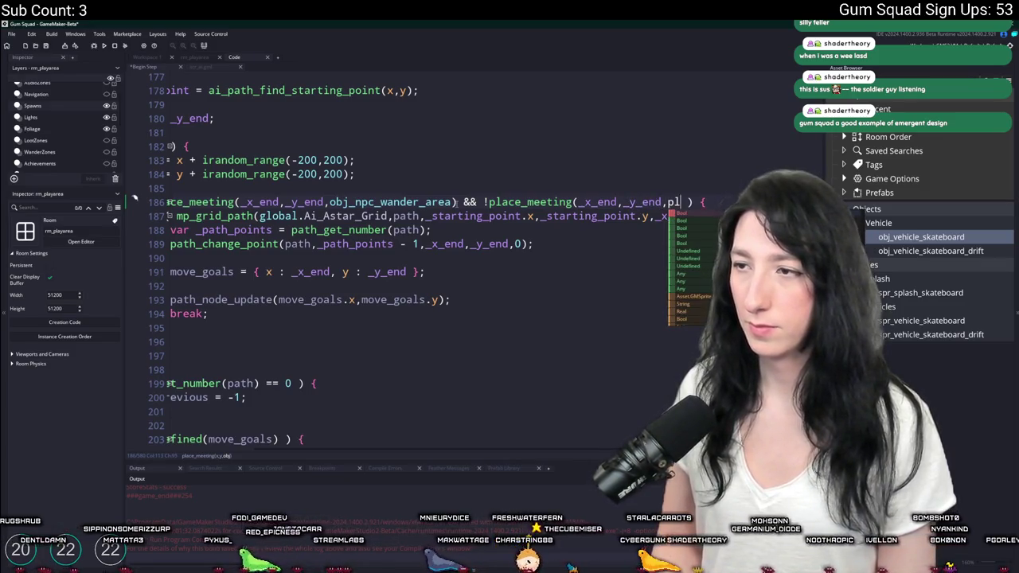
key("BackSpace")
type("ar_solid")
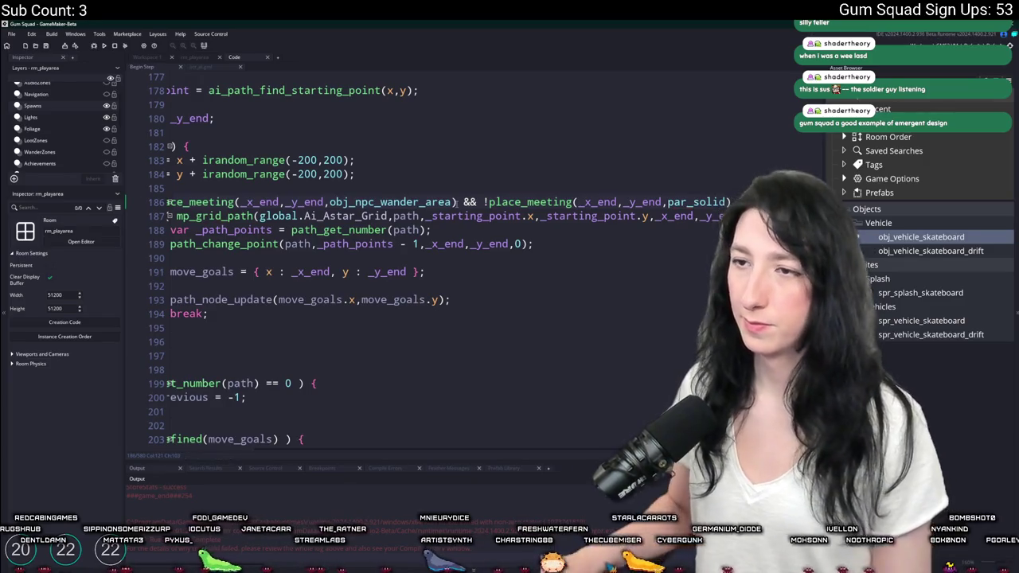
scroll(419, 230, "left", 3)
scroll(419, 230, "up", 3)
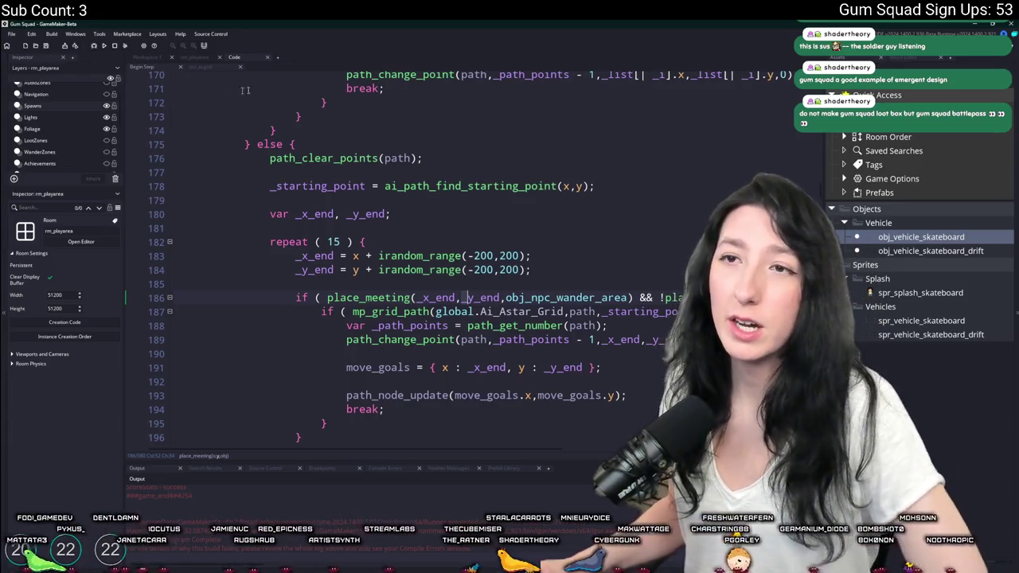
left_click(211, 58)
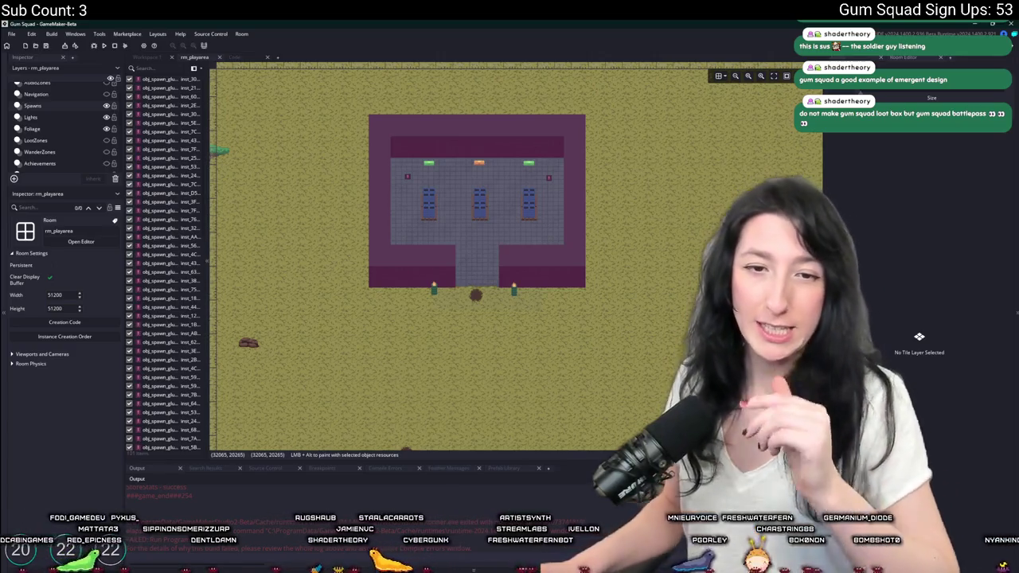
scroll(167, 159, "down", 1)
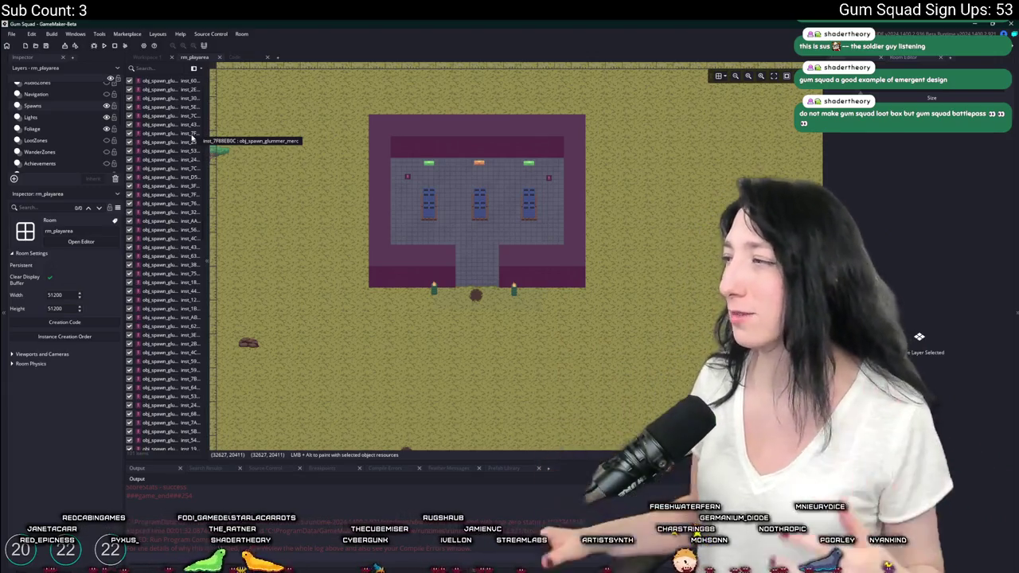
scroll(513, 263, "down", 5)
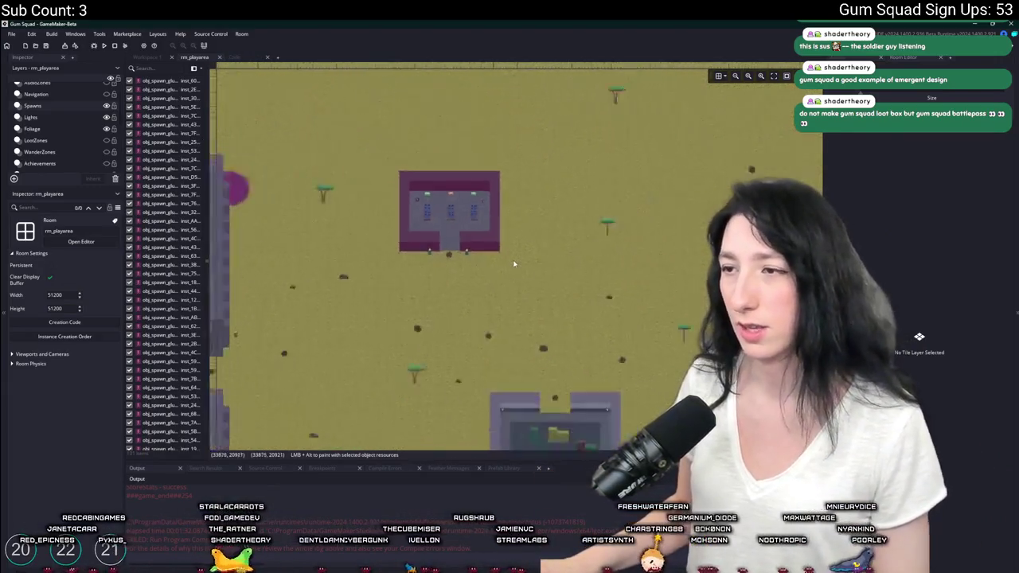
scroll(514, 263, "down", 3)
left_click_drag(489, 285, 610, 236)
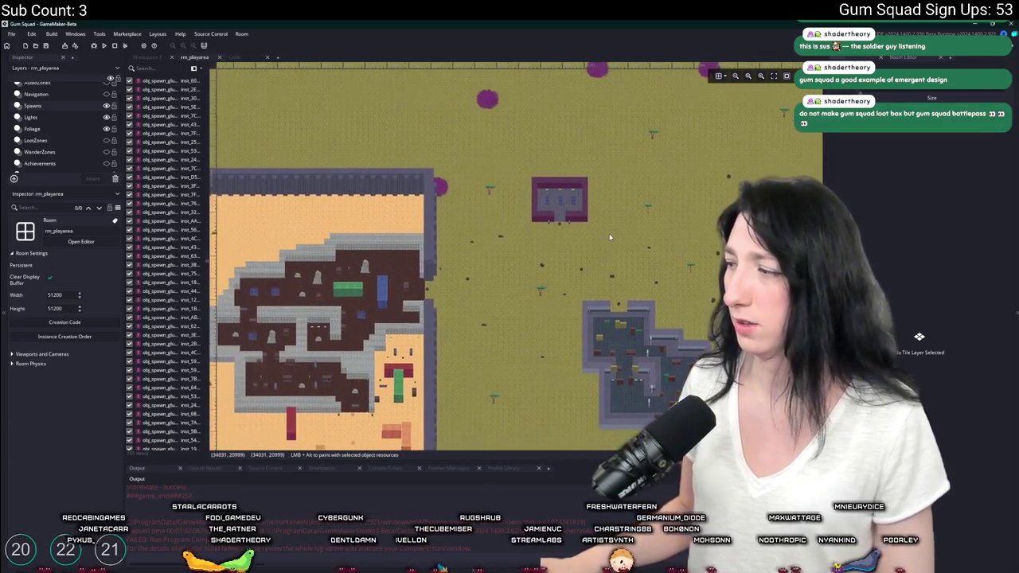
scroll(568, 240, "down", 2)
mouse_move(682, 230)
left_mouse_down()
mouse_move(632, 213)
mouse_move(524, 237)
left_mouse_up()
scroll(525, 236, "up", 3)
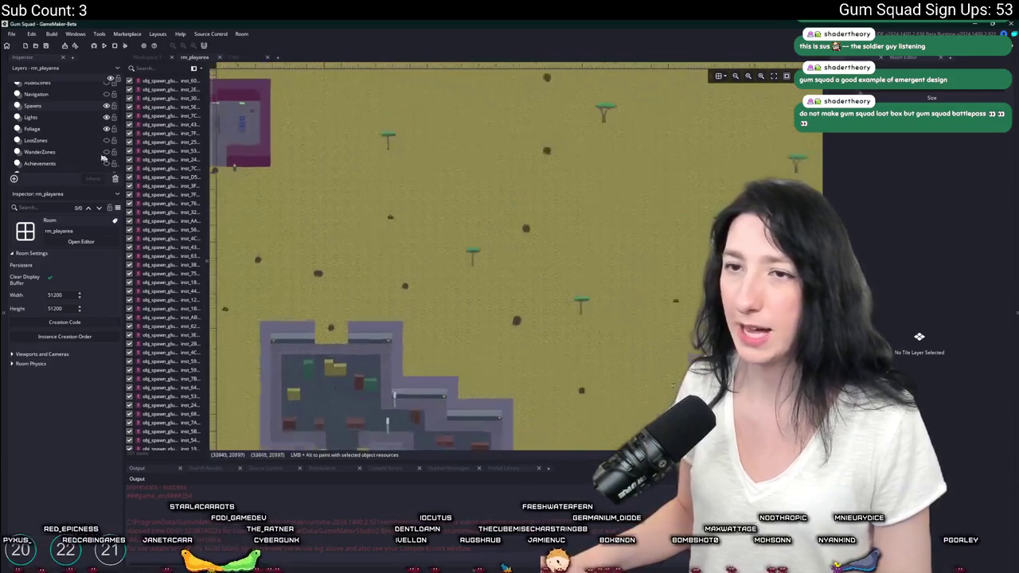
scroll(42, 126, "down", 3)
scroll(41, 125, "down", 2)
left_click(35, 124)
Drag the obj_player instance beside a dark rock in the grass field (X 34581, Y 19690).
scroll(635, 224, "up", 3)
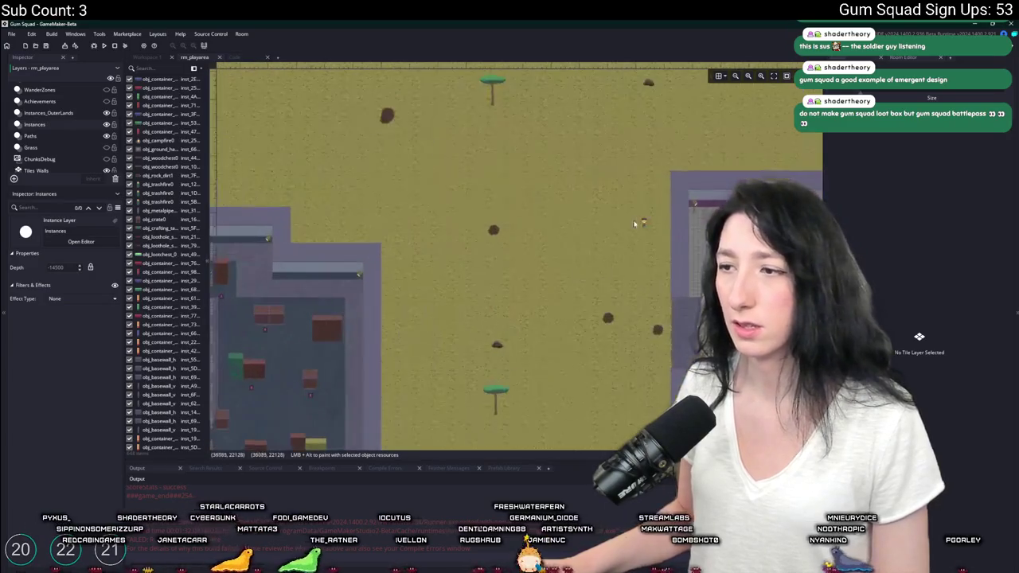
left_click(642, 223)
key("Delete")
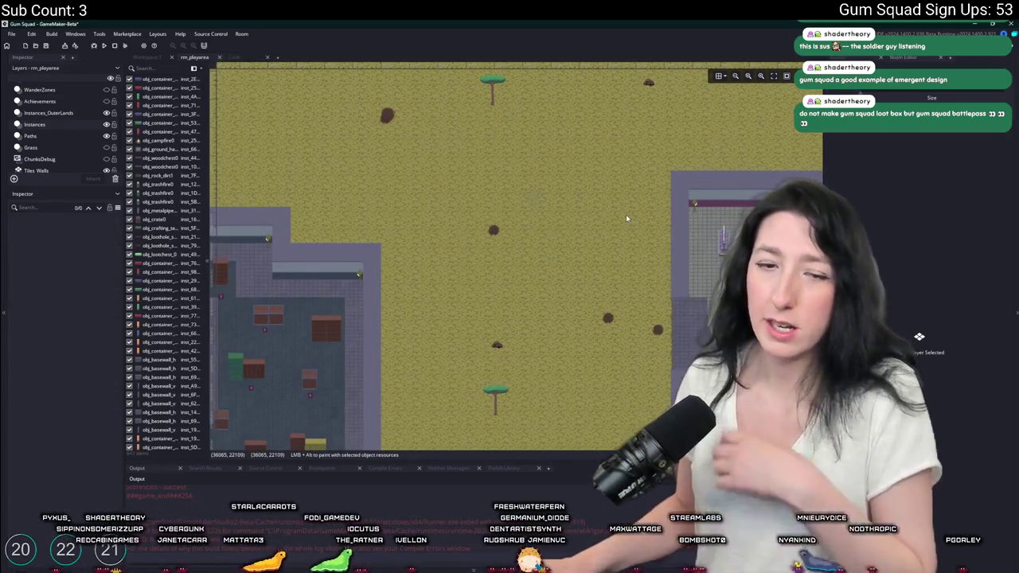
scroll(605, 219, "down", 3)
scroll(541, 217, "up", 3)
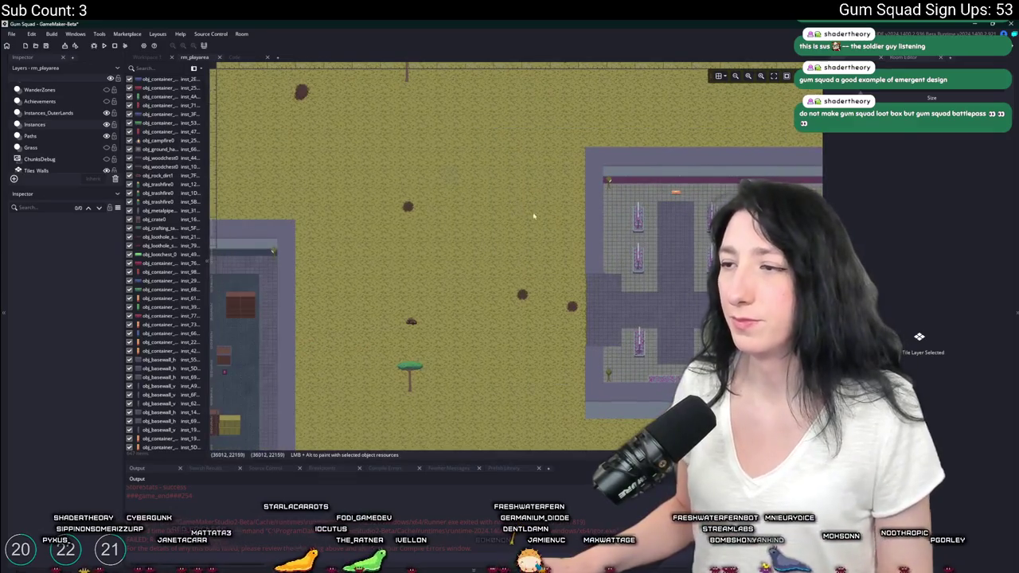
key("ctrl+z")
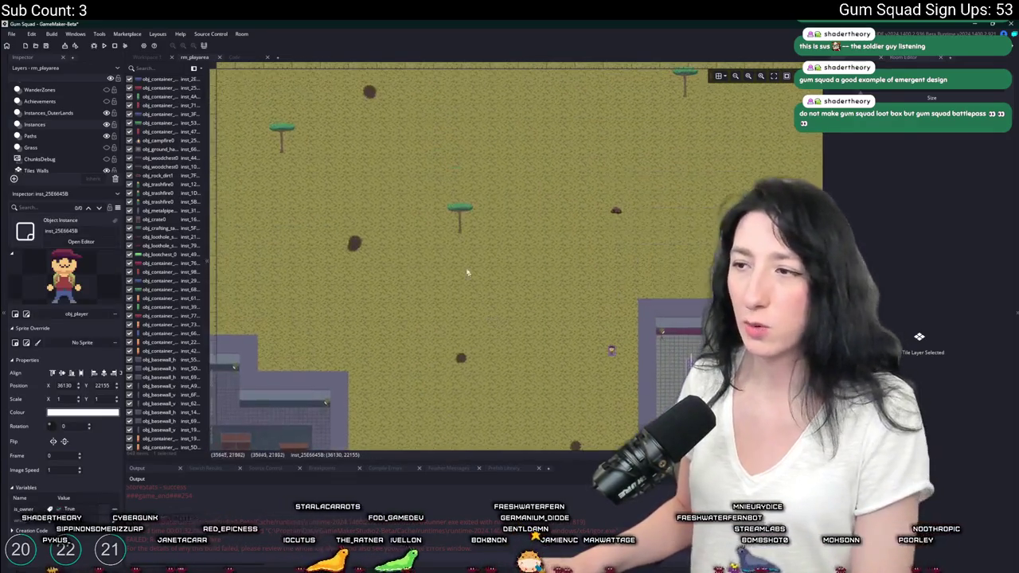
key("ctrl+z")
key("ctrl+z")
key("ctrl+z")
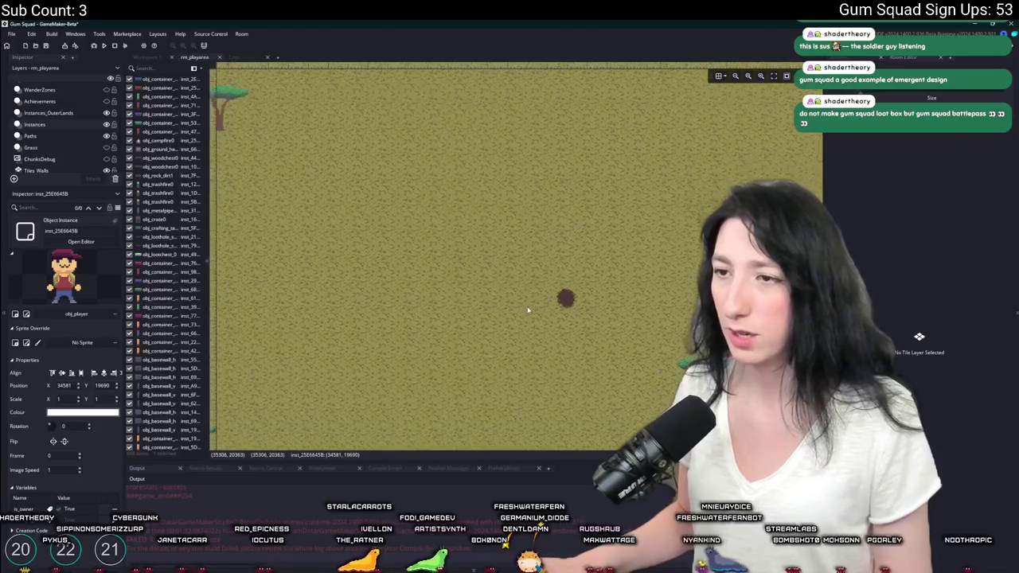
scroll(527, 311, "down", 3)
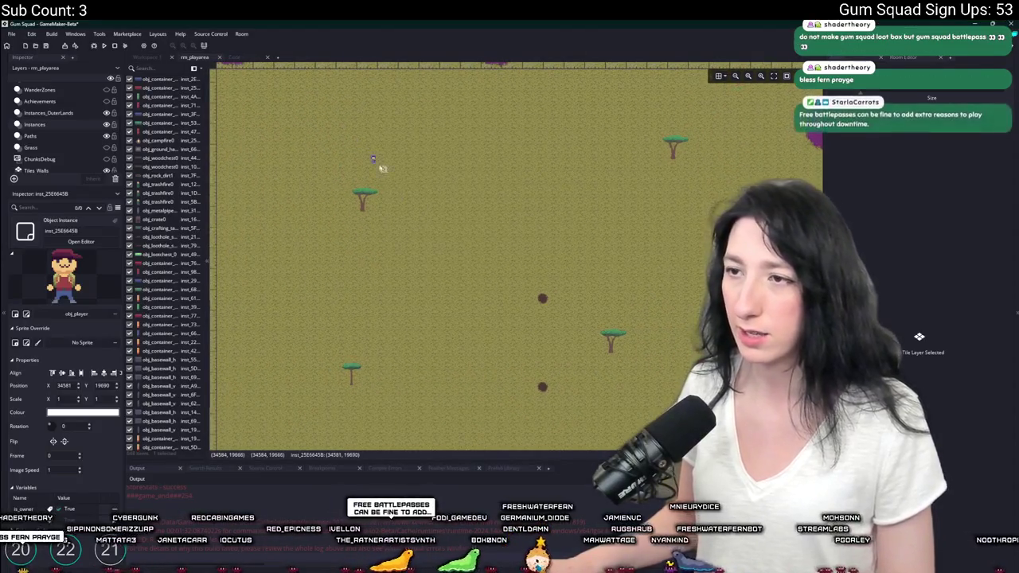
left_click_drag(382, 167, 538, 307)
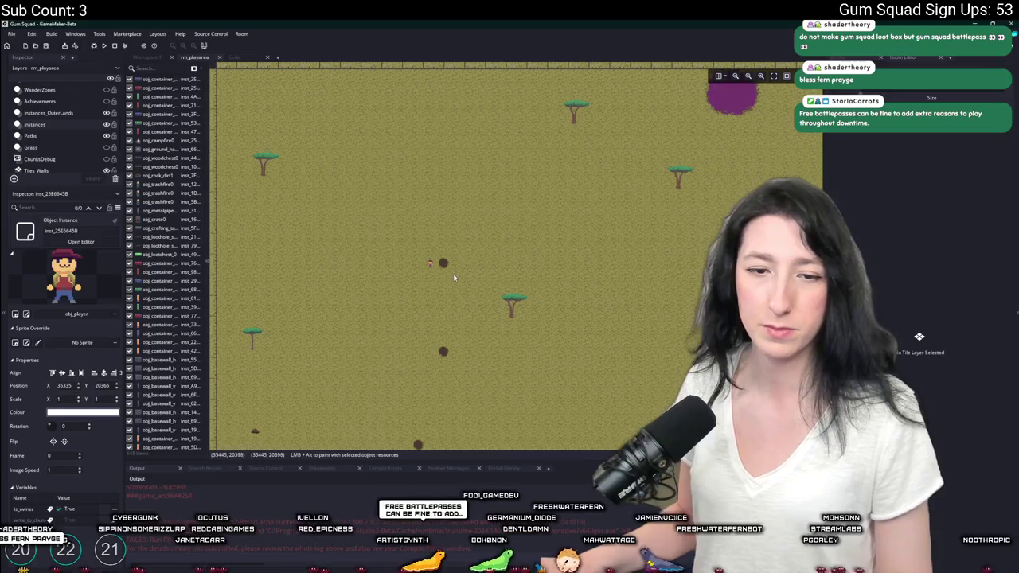